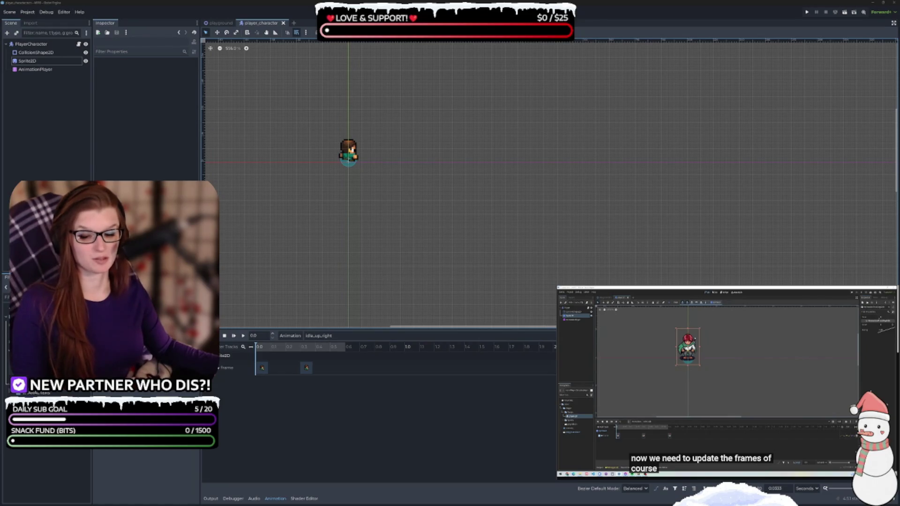
Select, then deselect, the Frame track of the idle_up_right animation.
{"action": "left_click", "coordinate": [278, 410]}
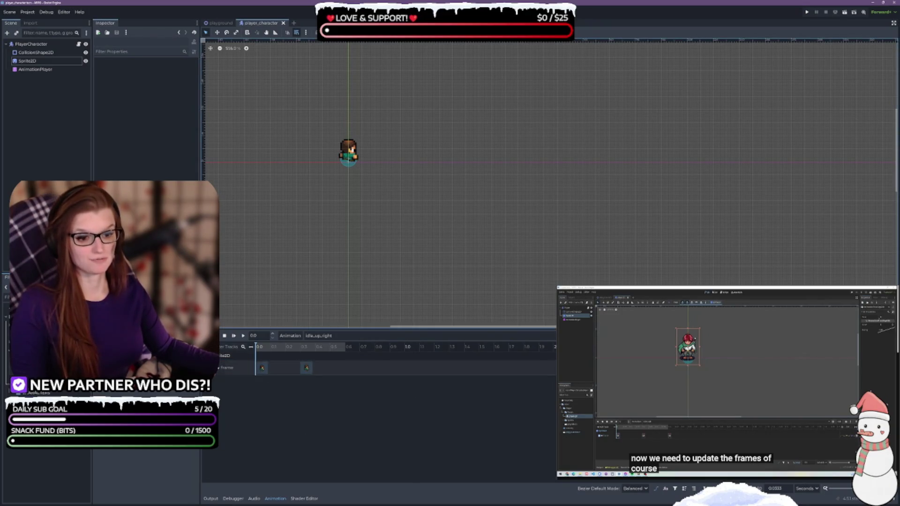
{"action": "left_click", "coordinate": [481, 393]}
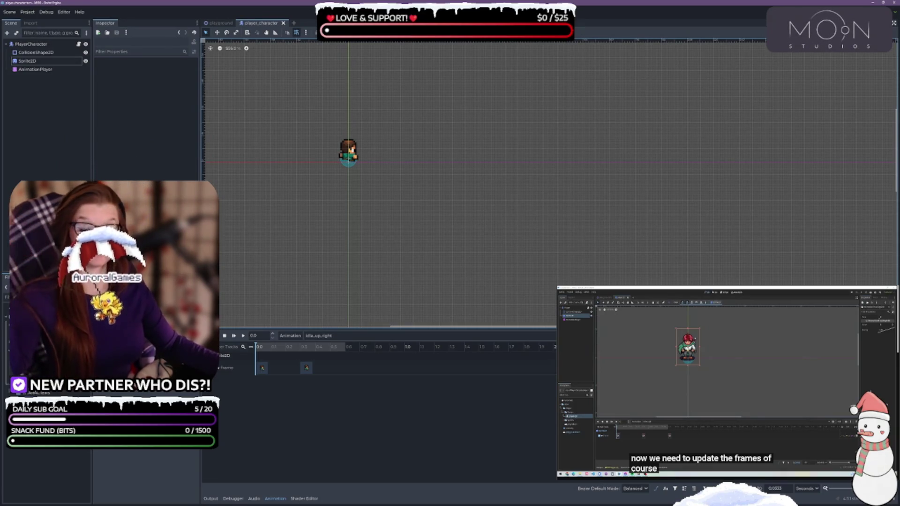
{"action": "left_click", "coordinate": [250, 368]}
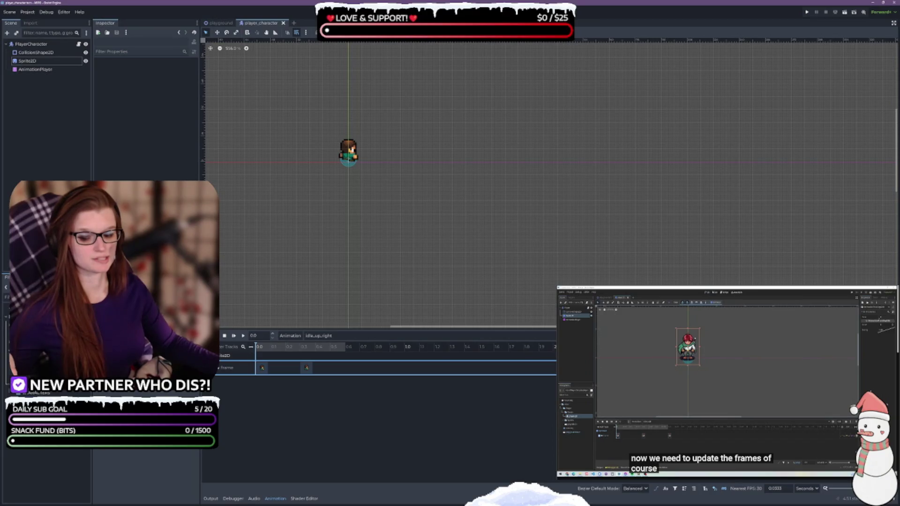
{"action": "left_click", "coordinate": [266, 420]}
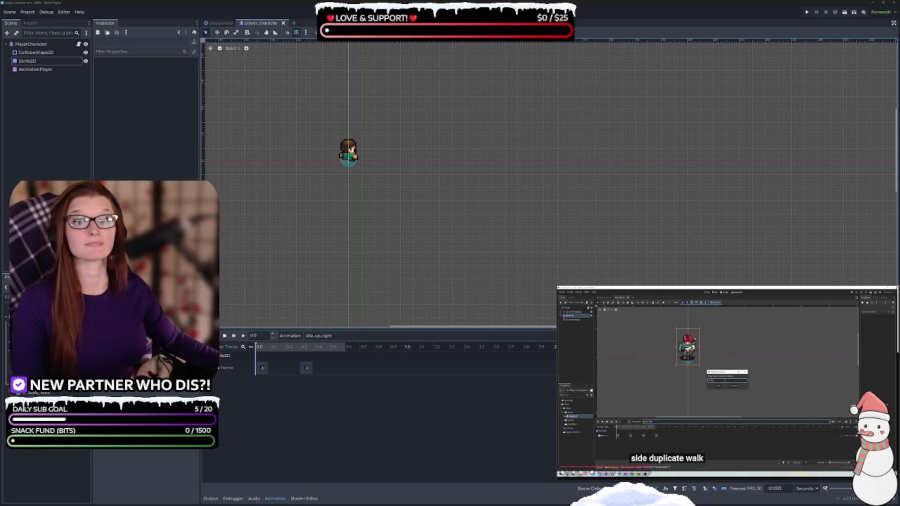
Play and pause the reference tutorial video, then return to the Godot editor.
{"action": "left_click", "coordinate": [722, 423]}
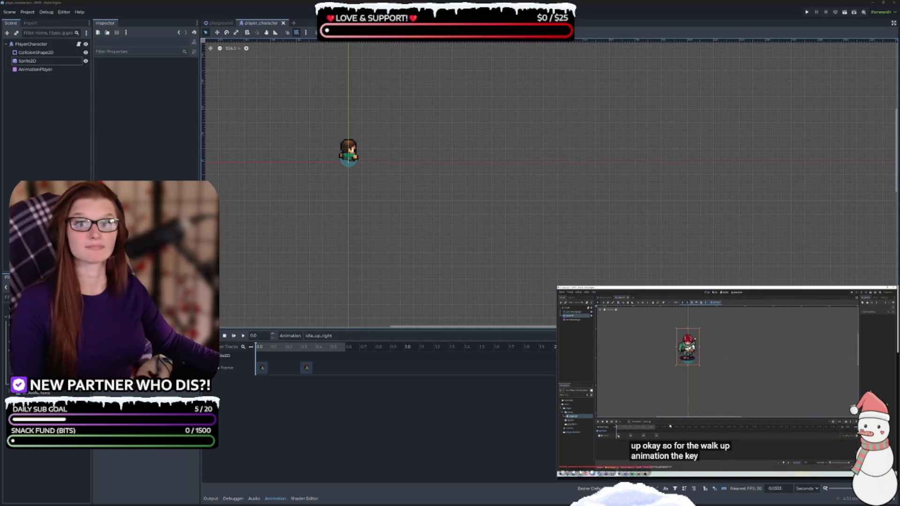
{"action": "scroll", "coordinate": [669, 426], "scroll_direction": "down", "scroll_amount": 1}
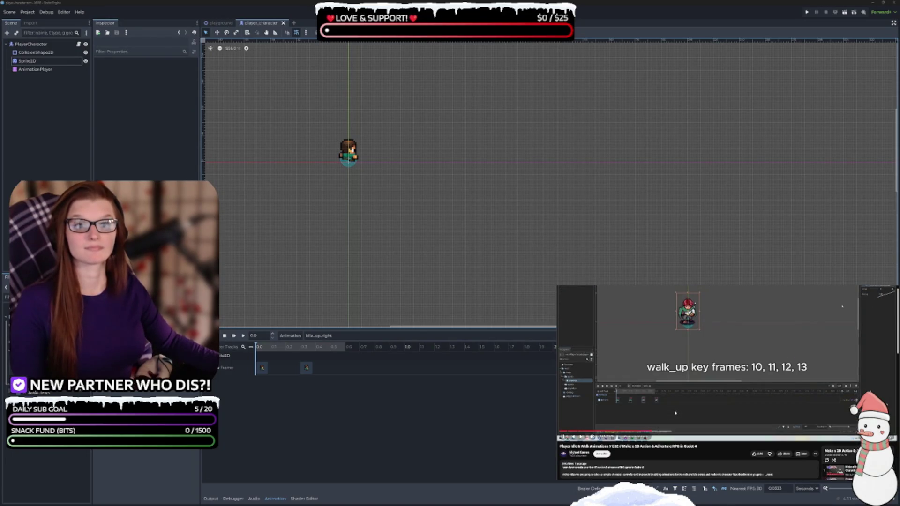
{"action": "scroll", "coordinate": [675, 413], "scroll_direction": "up", "scroll_amount": 1}
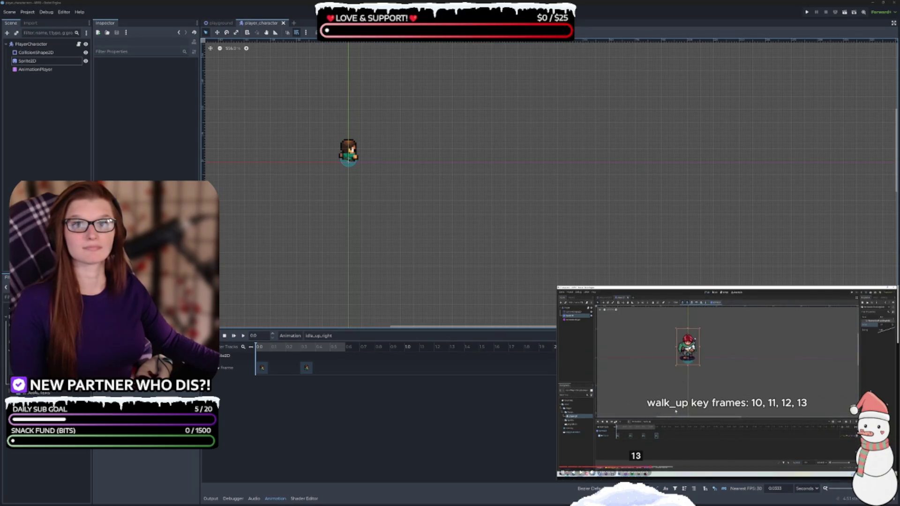
{"action": "left_click", "coordinate": [699, 369]}
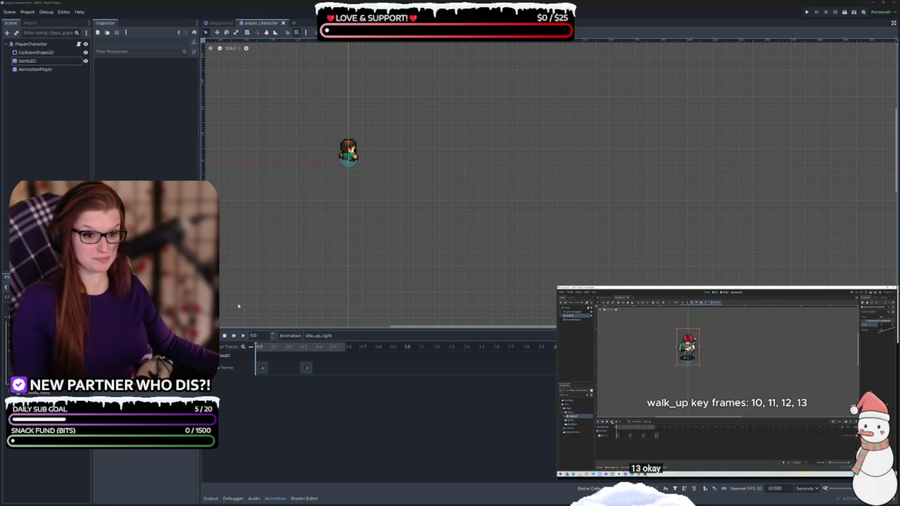
{"action": "left_click", "coordinate": [253, 420]}
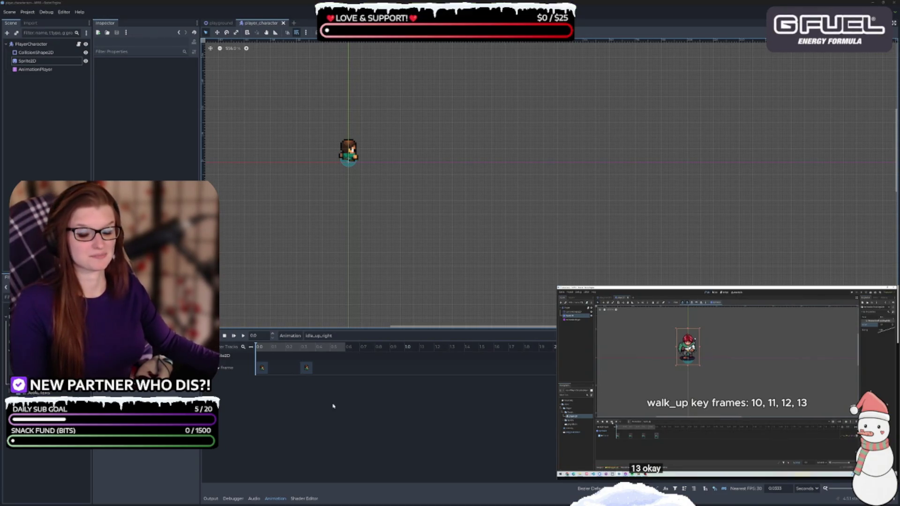
{"action": "left_click", "coordinate": [308, 411]}
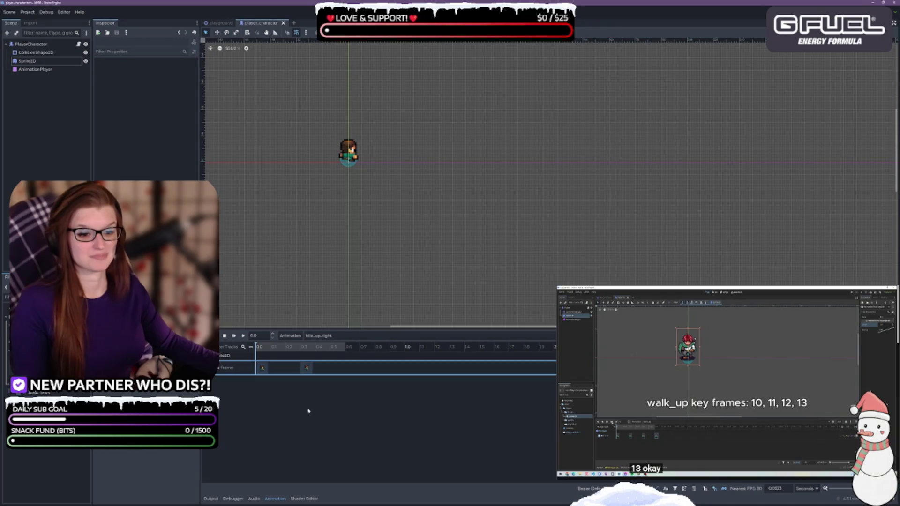
{"action": "left_click", "coordinate": [297, 336]}
{"action": "left_click", "coordinate": [323, 336]}
{"action": "left_click", "coordinate": [328, 336]}
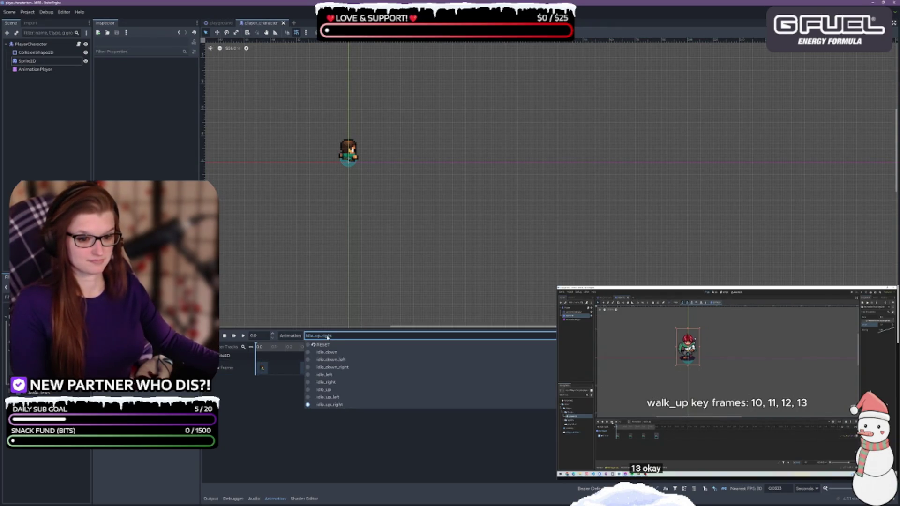
{"action": "left_click", "coordinate": [328, 405]}
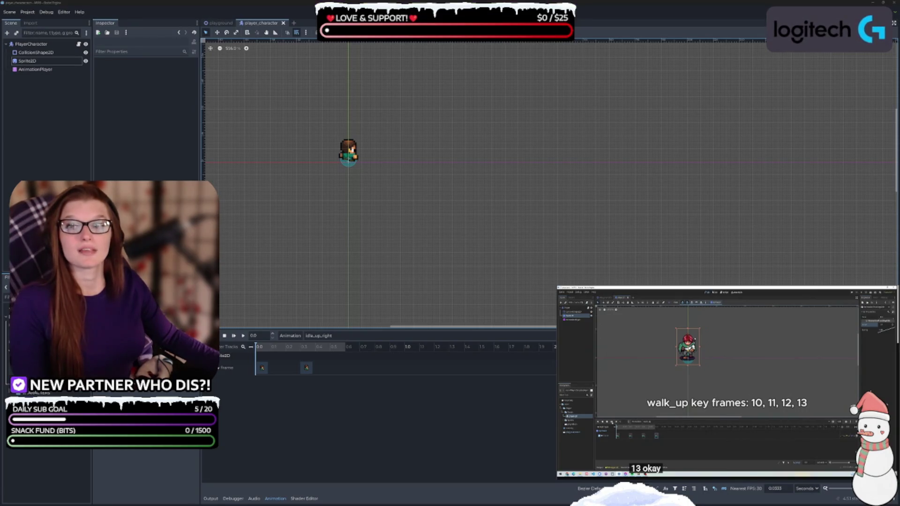
{"action": "key", "text": "alt+Tab"}
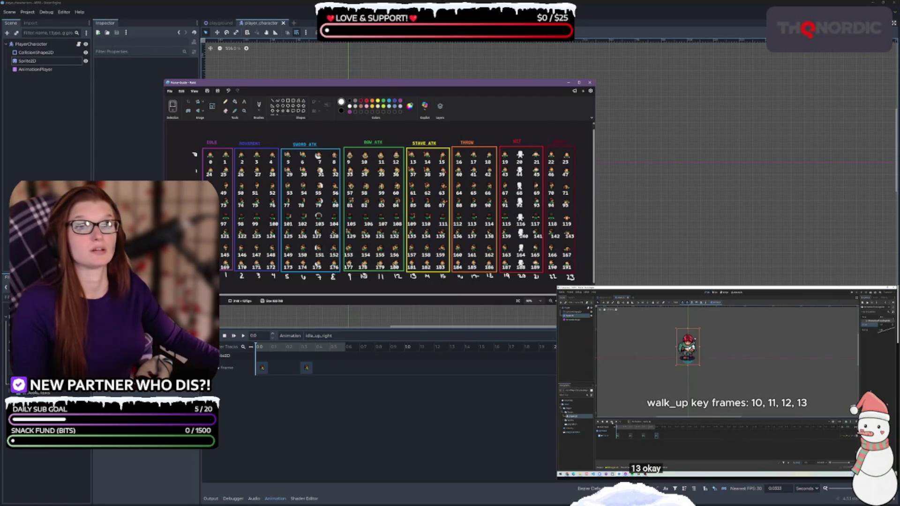
{"action": "left_click", "coordinate": [126, 3]}
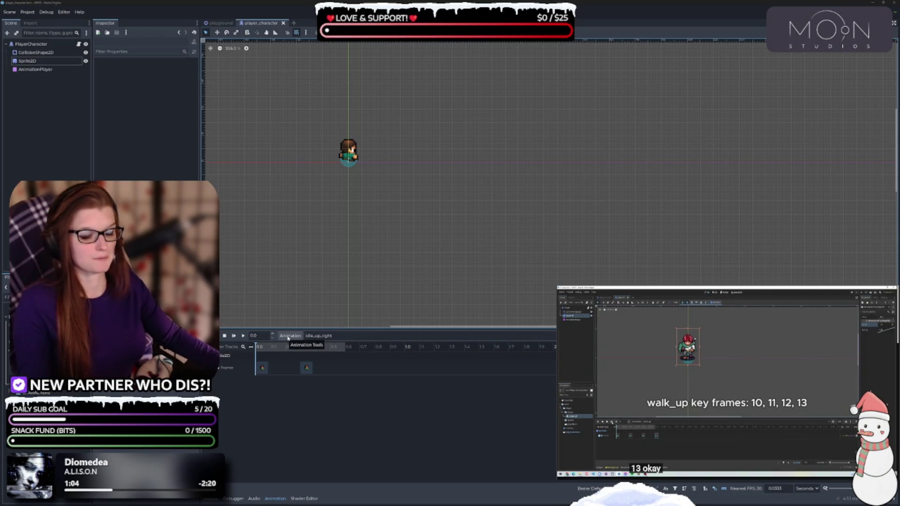
{"action": "left_click", "coordinate": [288, 336]}
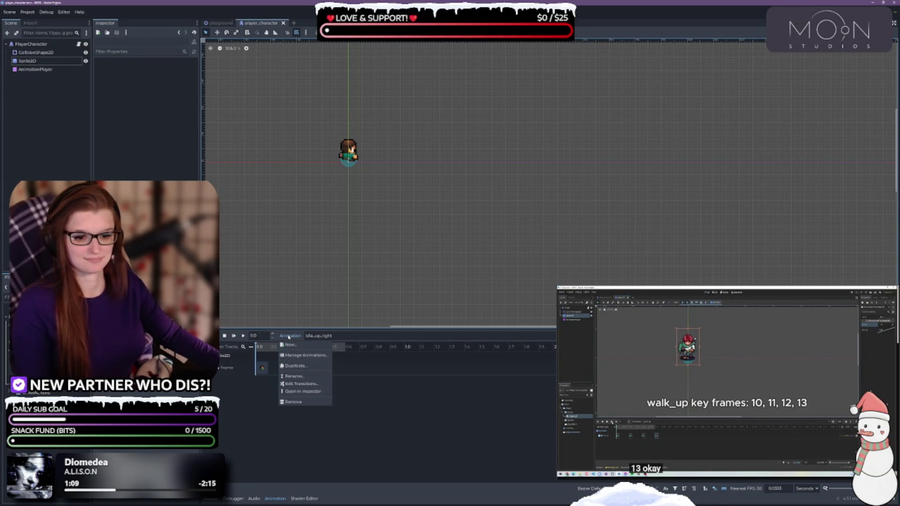
Open the animation libraries manager, move its window down-right, and begin adding an animation.
{"action": "left_click", "coordinate": [300, 357]}
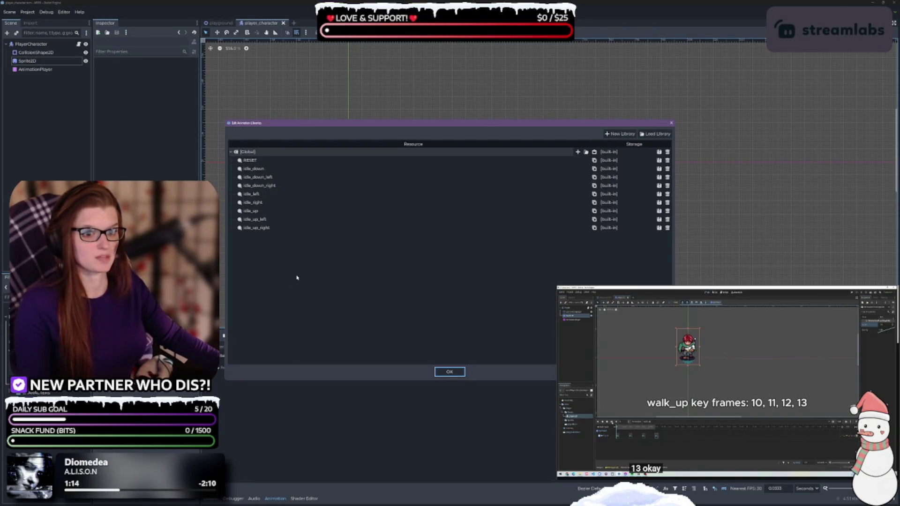
{"action": "left_click_drag", "start_coordinate": [405, 124], "coordinate": [425, 152]}
{"action": "left_click", "coordinate": [337, 303]}
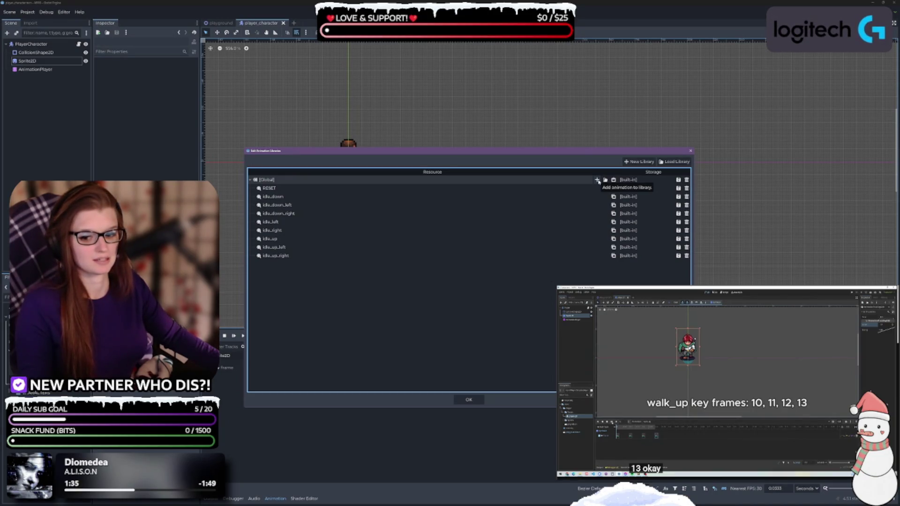
{"action": "left_click", "coordinate": [597, 180]}
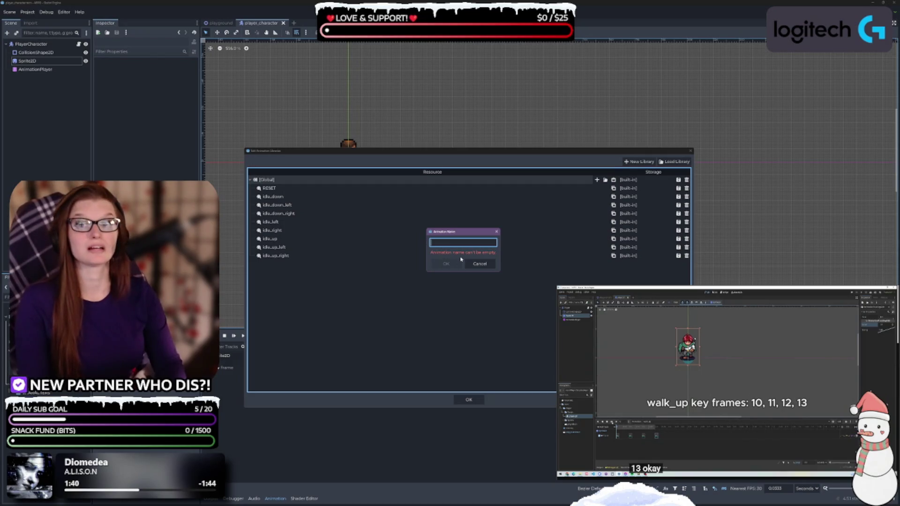
Name the new Global animation walk_down and confirm it.
{"action": "type", "text": "walk"}
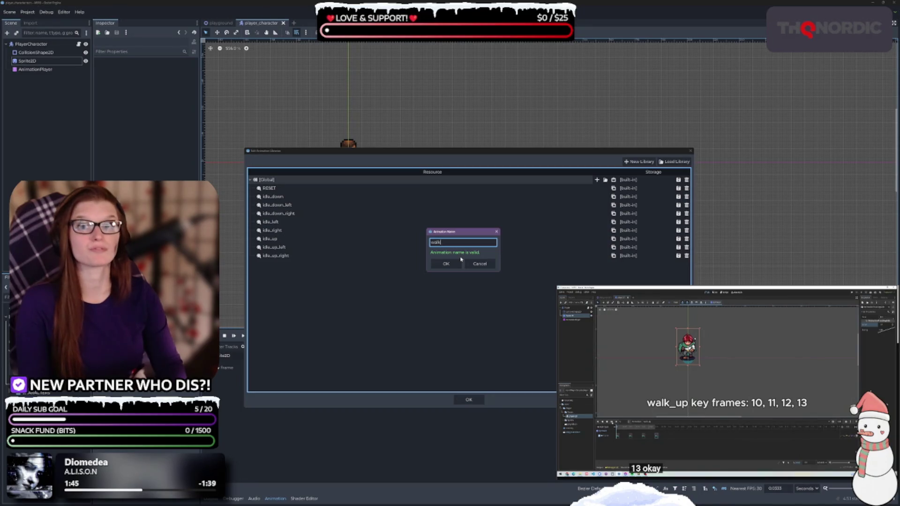
{"action": "key", "text": "BackSpace"}
{"action": "key", "text": "BackSpace"}
{"action": "key", "text": "BackSpace"}
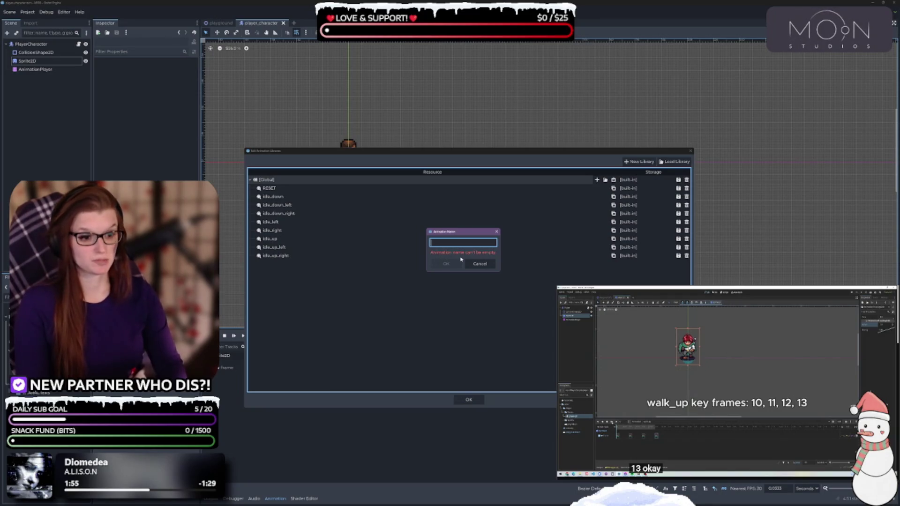
{"action": "type", "text": "walk_down"}
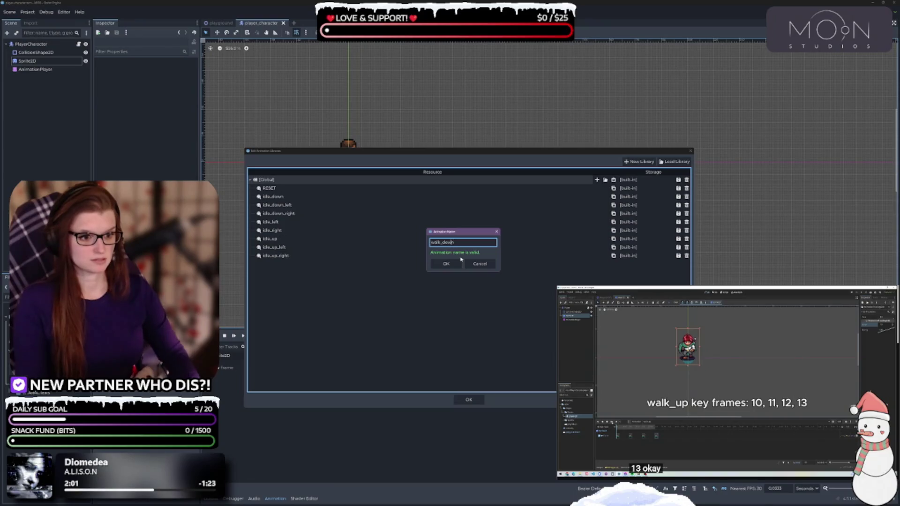
{"action": "key", "text": "shift+Home"}
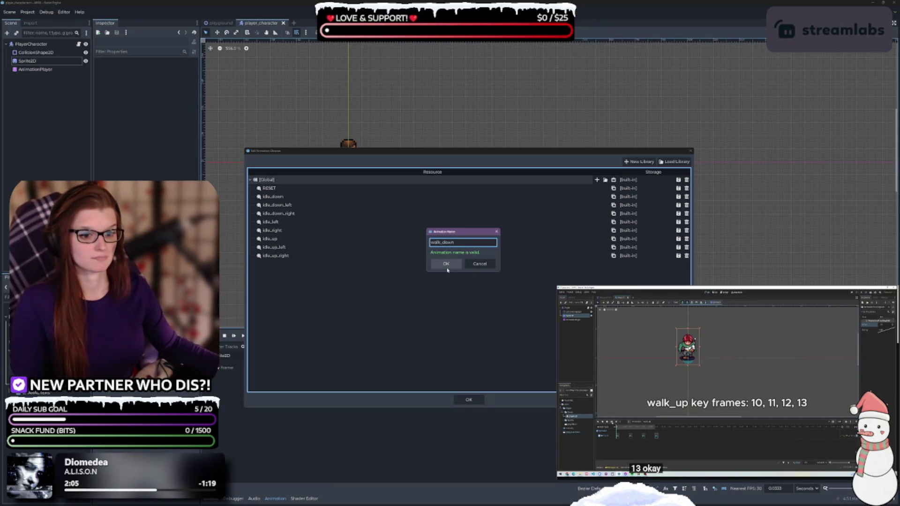
{"action": "left_click", "coordinate": [446, 263]}
Add a walk_down_left animation, then cancel a further empty name prompt.
{"action": "left_click", "coordinate": [597, 180]}
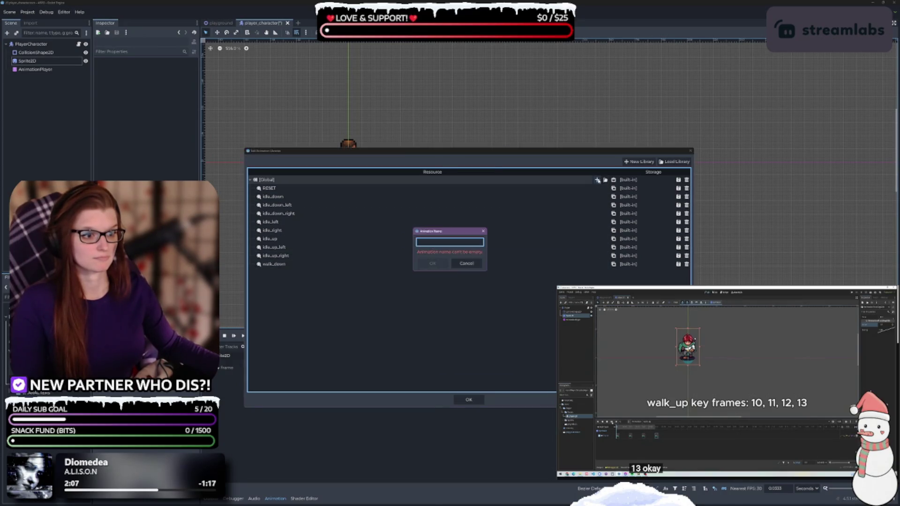
{"action": "type", "text": "walk_"}
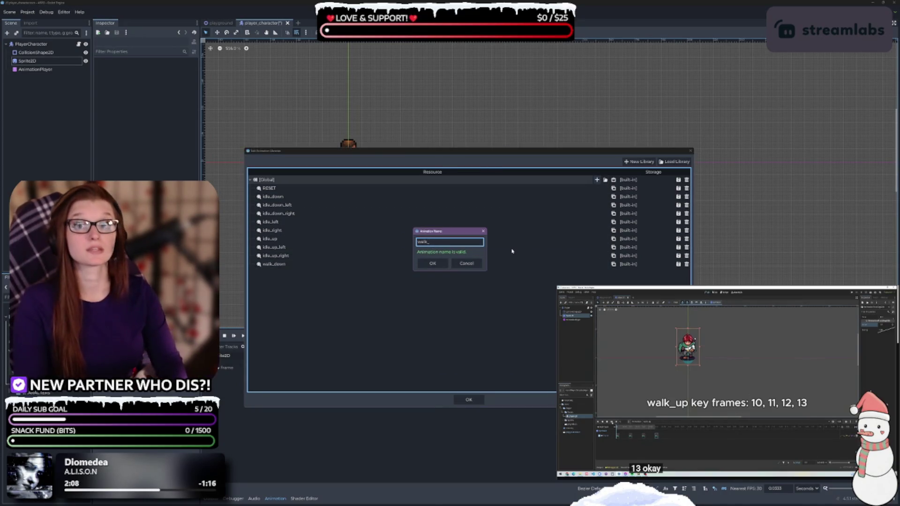
{"action": "type", "text": "down_left"}
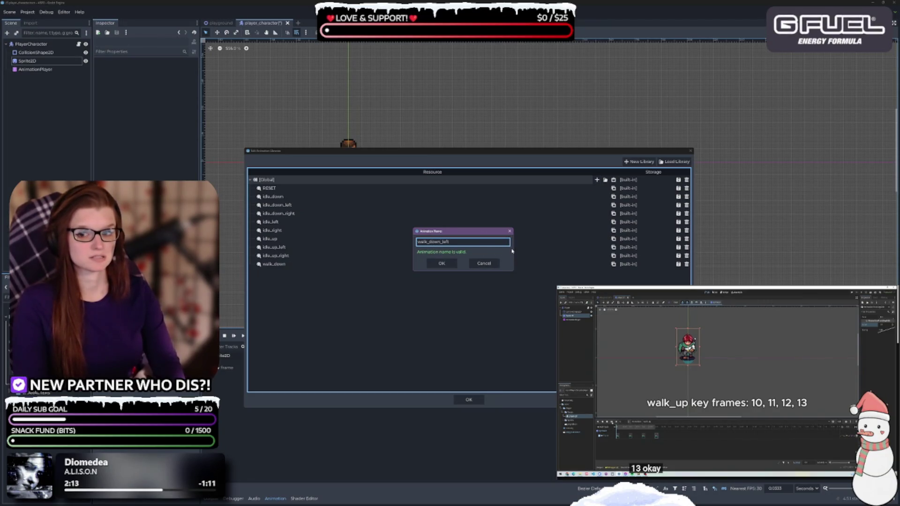
{"action": "key", "text": "Return"}
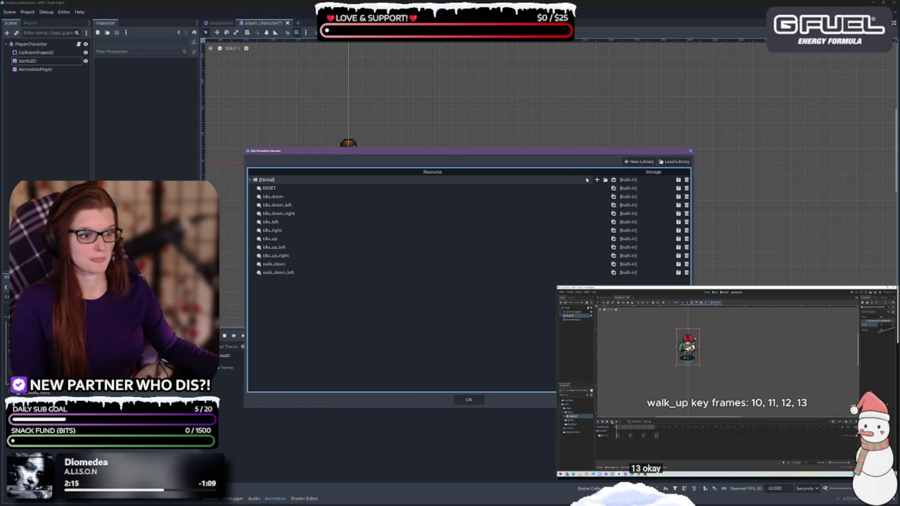
{"action": "left_click", "coordinate": [598, 180]}
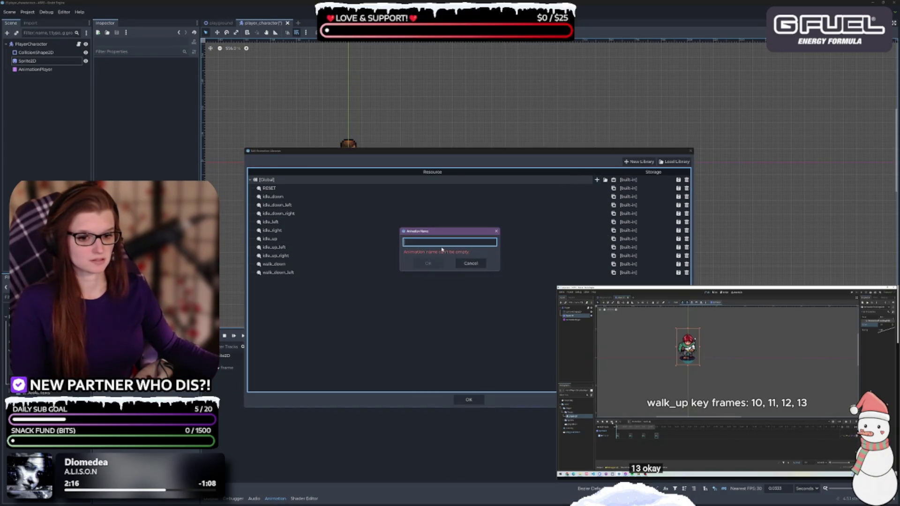
{"action": "left_click", "coordinate": [480, 265]}
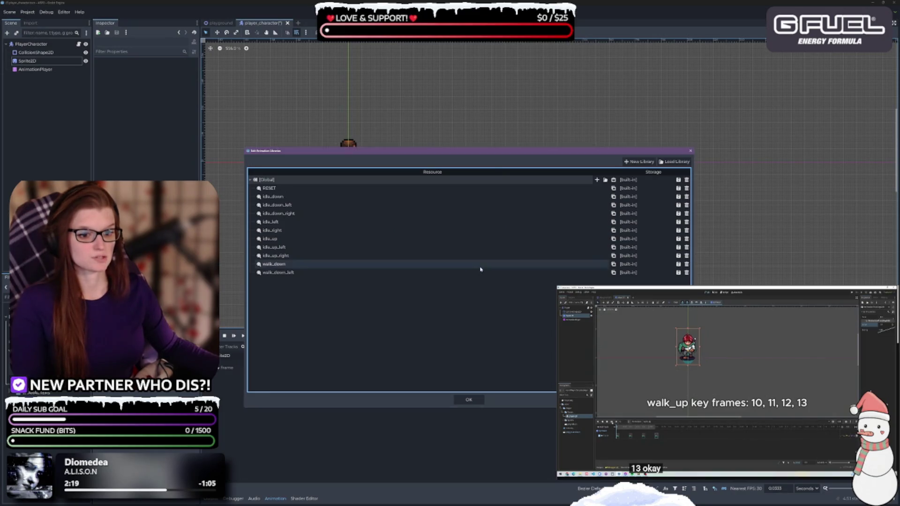
Delete the stray walk_down_left animation and close the library manager.
{"action": "double_click", "coordinate": [319, 273]}
{"action": "key", "text": "Escape"}
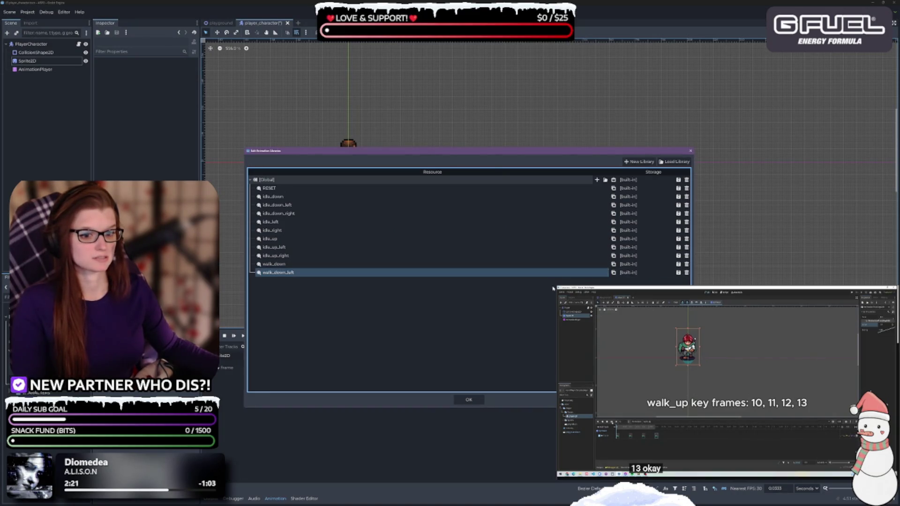
{"action": "left_click", "coordinate": [686, 272]}
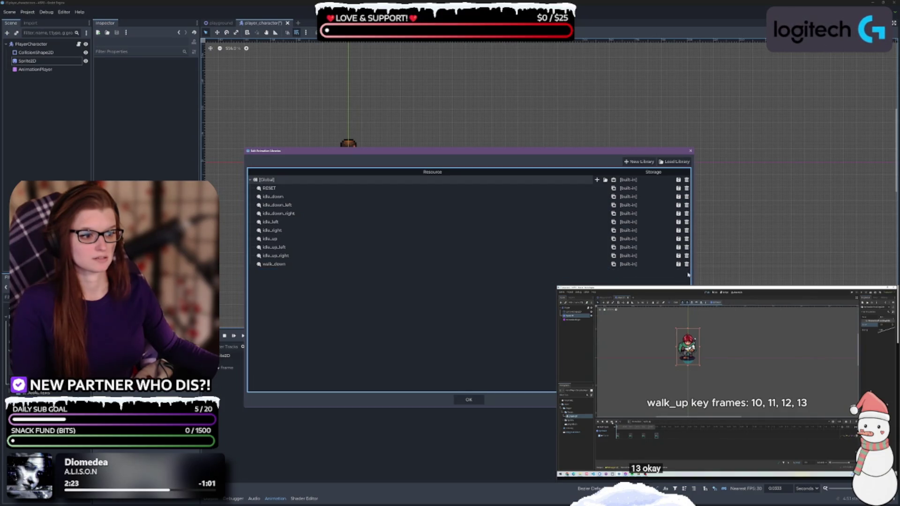
{"action": "double_click", "coordinate": [376, 264]}
{"action": "key", "text": "Escape"}
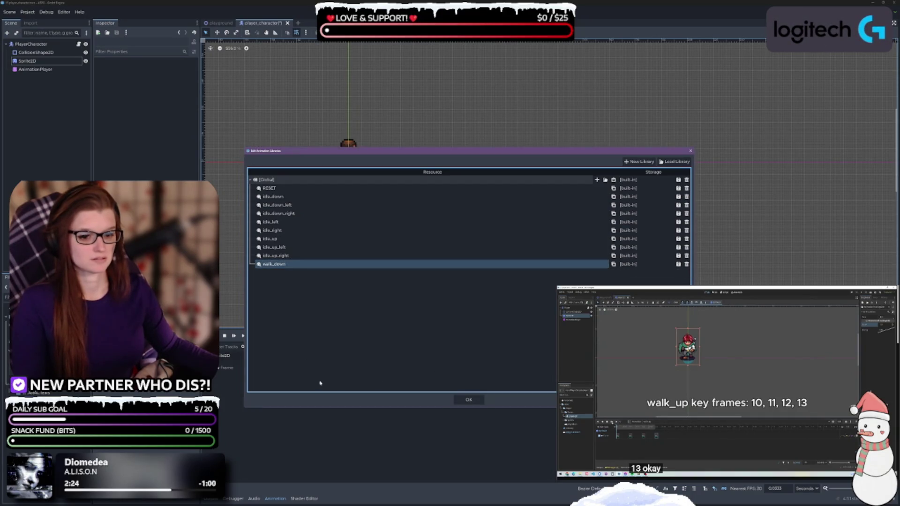
{"action": "left_click", "coordinate": [468, 400]}
{"action": "left_click", "coordinate": [338, 336]}
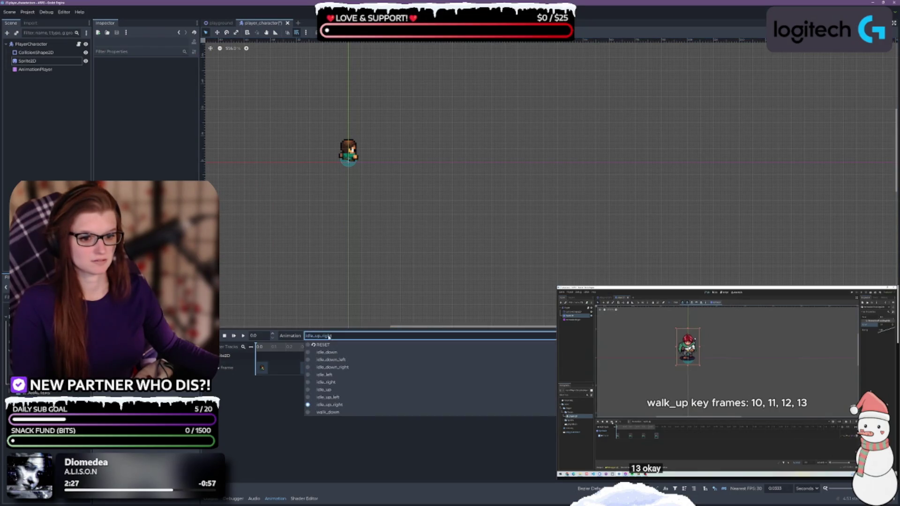
Switch to walk_down and add a property track for Sprite2D's frame.
{"action": "left_click", "coordinate": [340, 401]}
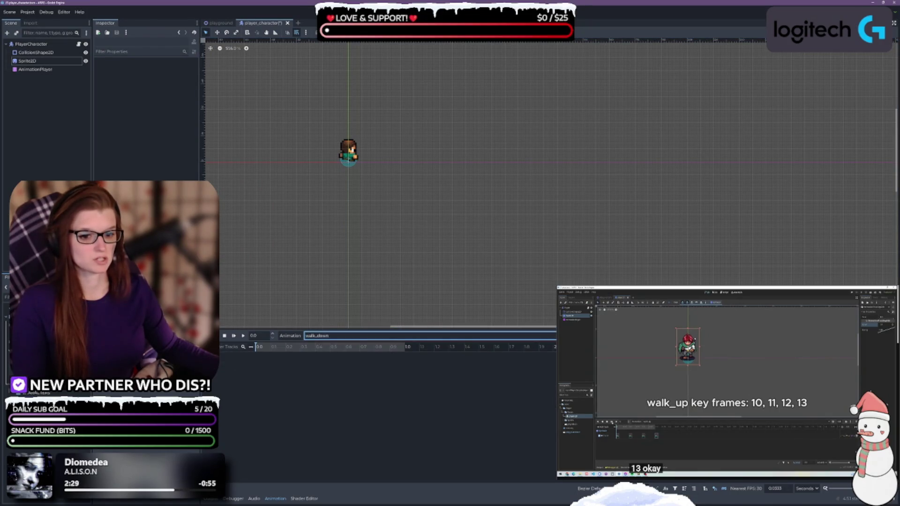
{"action": "left_click", "coordinate": [229, 347]}
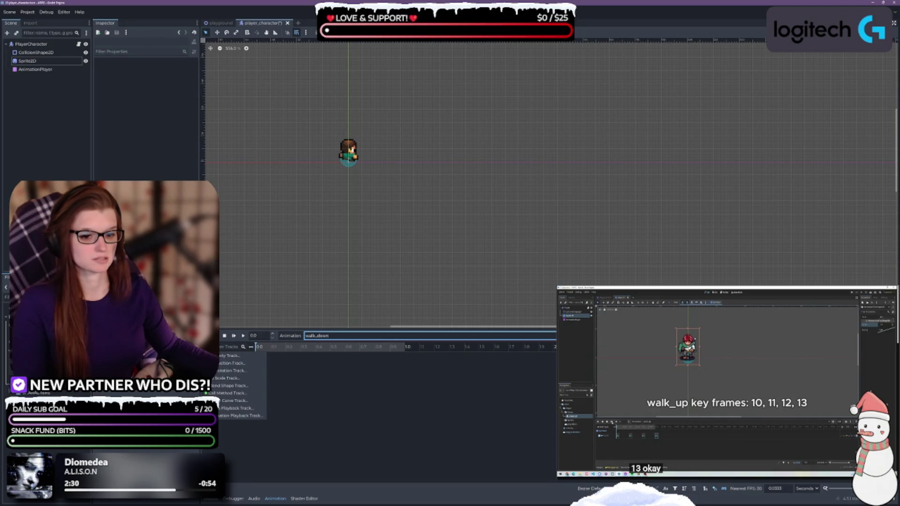
{"action": "left_click", "coordinate": [233, 356]}
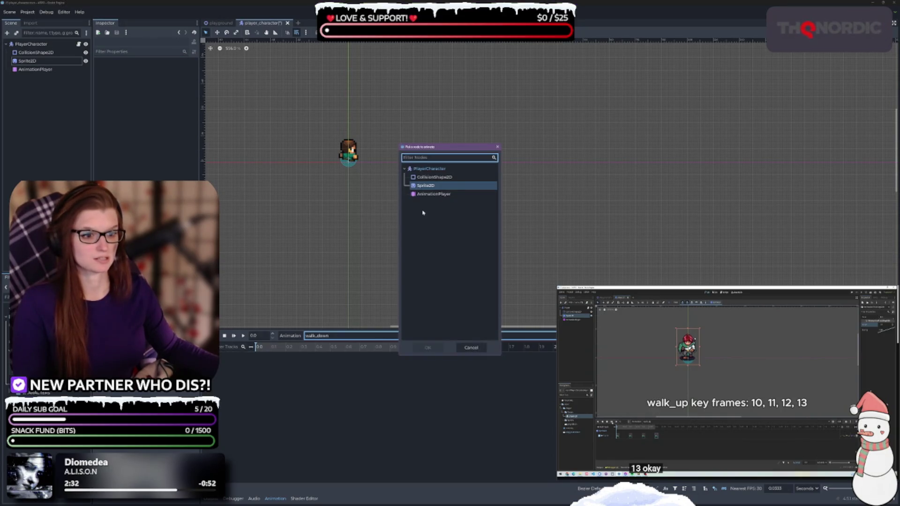
{"action": "left_click", "coordinate": [426, 186]}
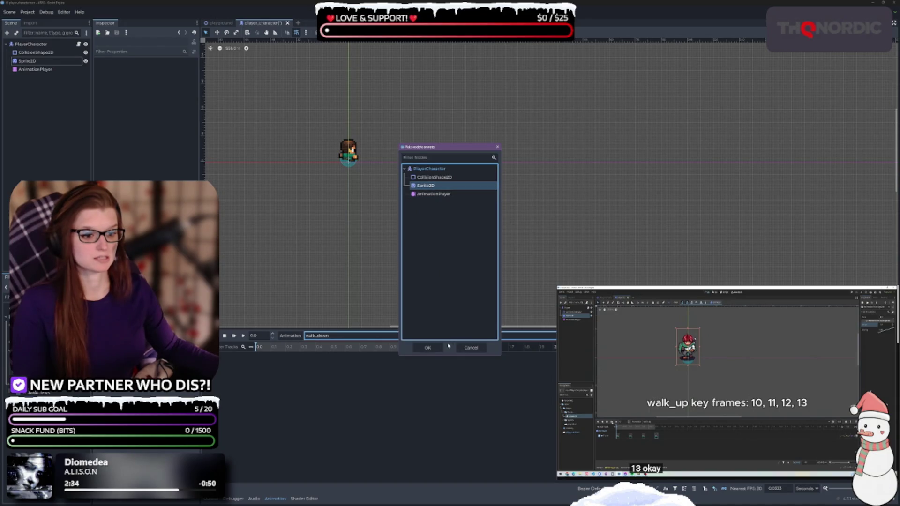
{"action": "left_click", "coordinate": [427, 347]}
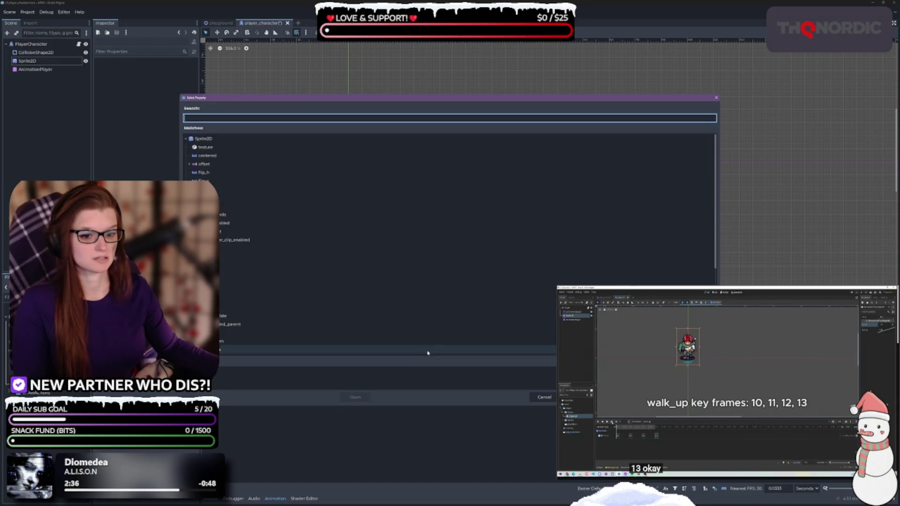
{"action": "left_click", "coordinate": [225, 206]}
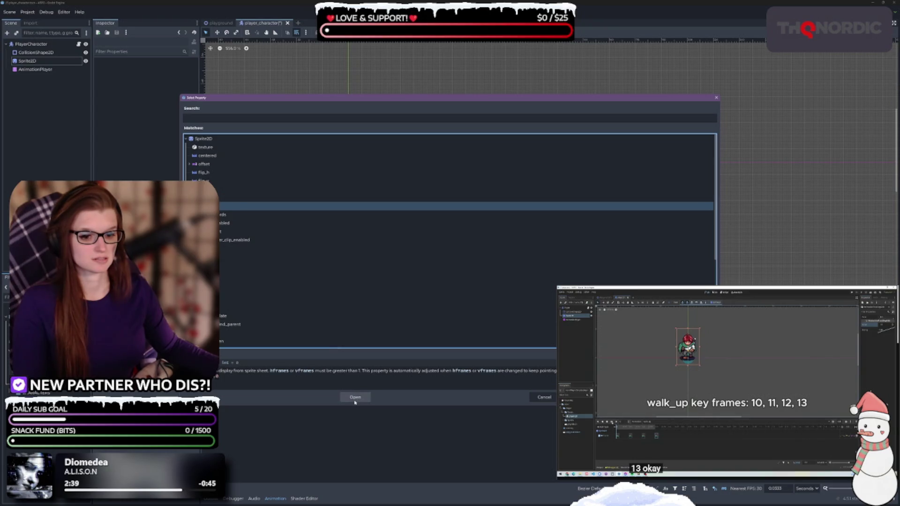
{"action": "left_click", "coordinate": [355, 398]}
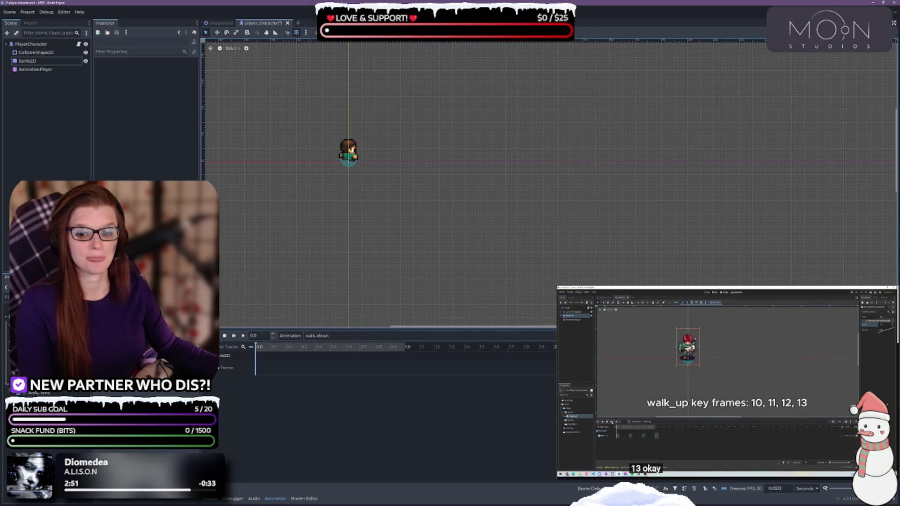
{"action": "left_click", "coordinate": [63, 62]}
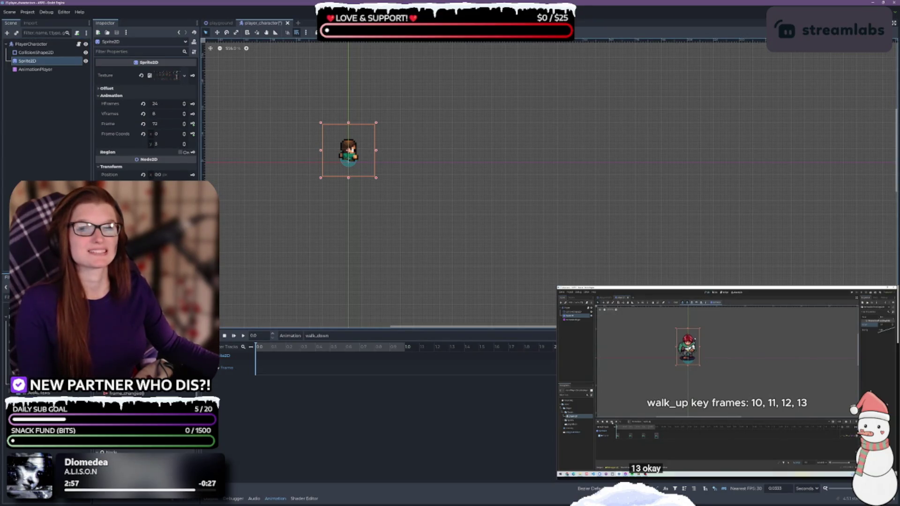
Enlarge the canvas and the sprite-sheet frame guide window until frame numbers are readable.
{"action": "scroll", "coordinate": [408, 231], "scroll_direction": "up", "scroll_amount": 3}
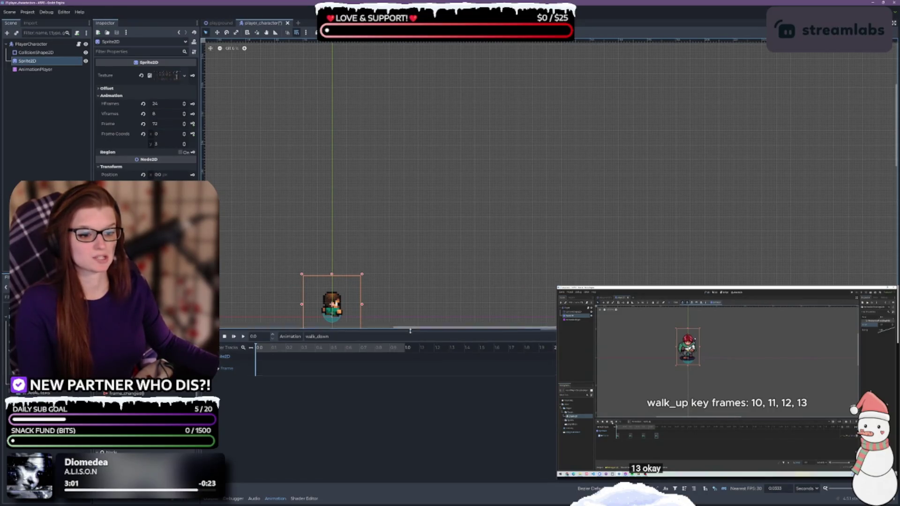
{"action": "mouse_move", "coordinate": [419, 328]}
{"action": "left_mouse_down"}
{"action": "mouse_move", "coordinate": [419, 407]}
{"action": "mouse_move", "coordinate": [421, 366]}
{"action": "left_mouse_up"}
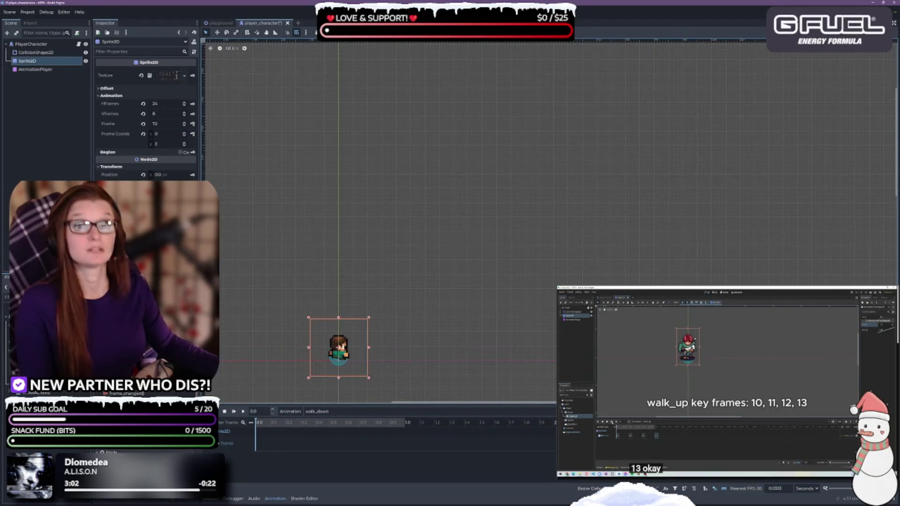
{"action": "key", "text": "alt+Tab"}
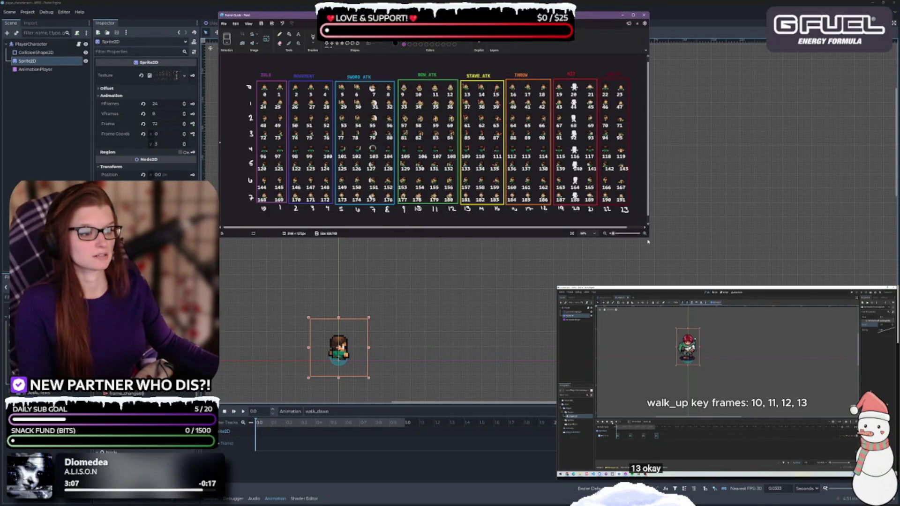
{"action": "mouse_move", "coordinate": [649, 237]}
{"action": "left_mouse_down"}
{"action": "mouse_move", "coordinate": [773, 237]}
{"action": "mouse_move", "coordinate": [772, 301]}
{"action": "left_mouse_up"}
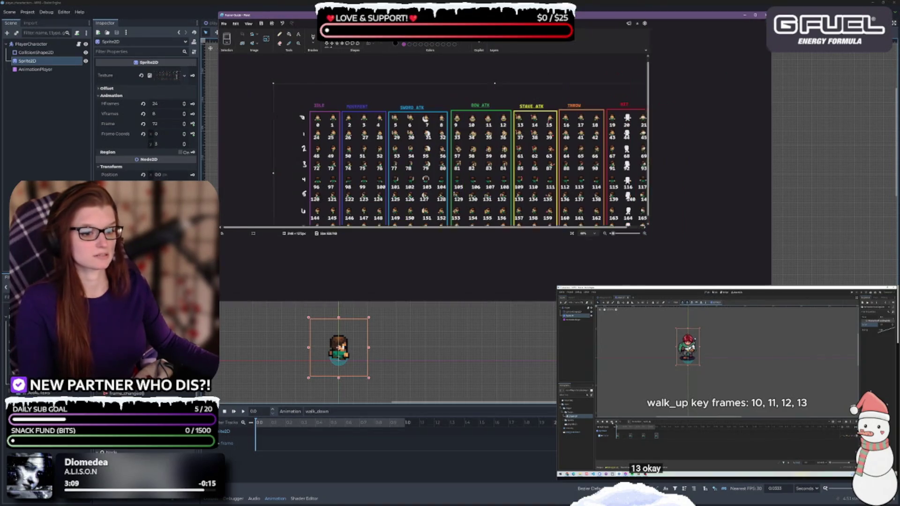
{"action": "scroll", "coordinate": [544, 218], "scroll_direction": "up", "scroll_amount": 2}
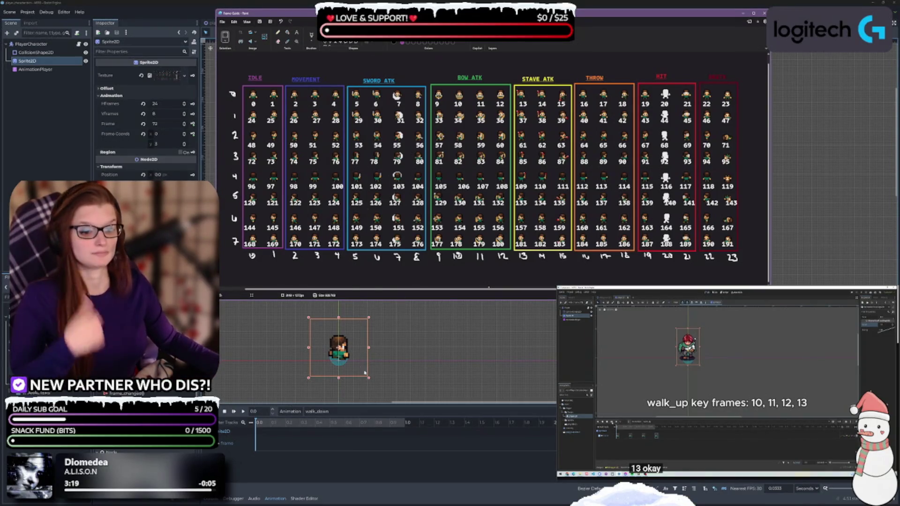
{"action": "left_click", "coordinate": [261, 444]}
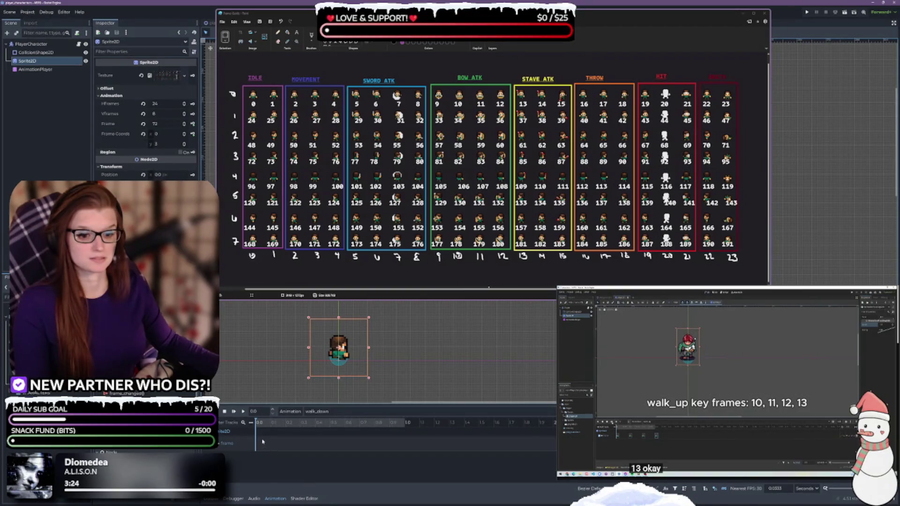
Key Sprite2D frame 2 at 0 s and move the playhead to about 0.3 s.
{"action": "left_click", "coordinate": [162, 123]}
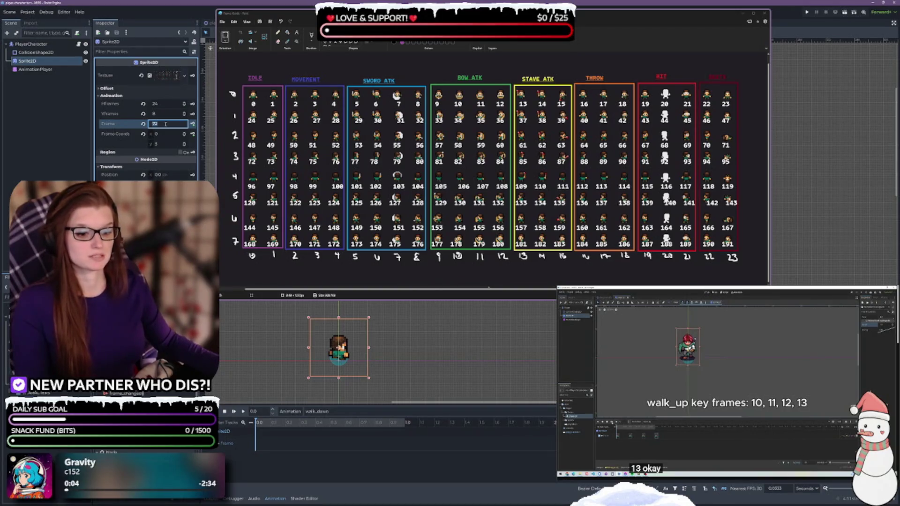
{"action": "type", "text": "2"}
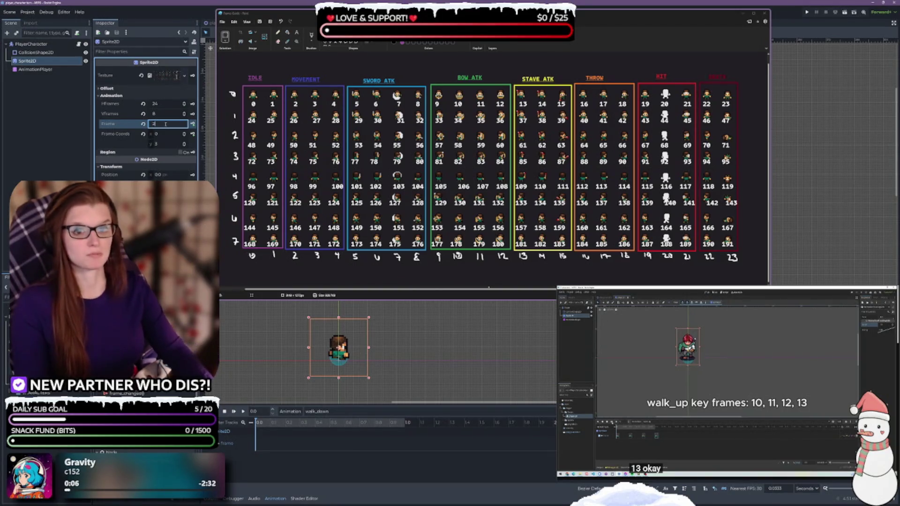
{"action": "key", "text": "Return"}
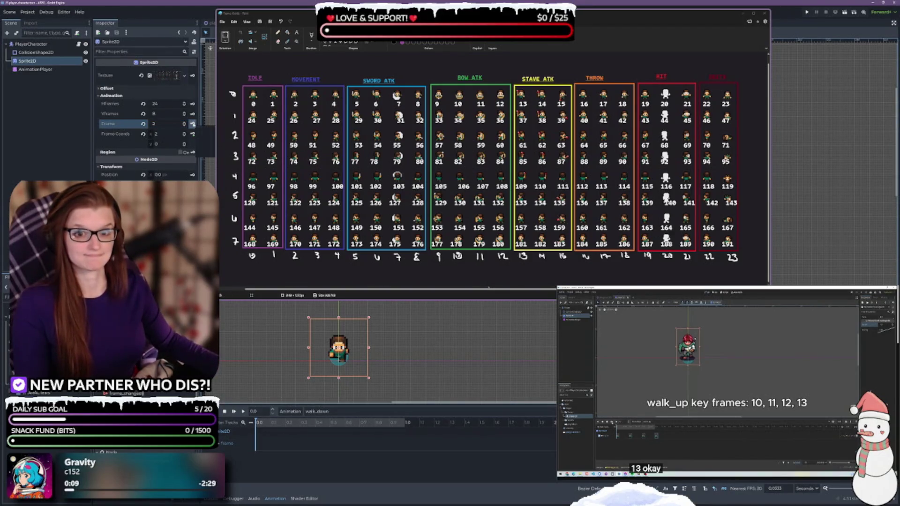
{"action": "left_click", "coordinate": [192, 123]}
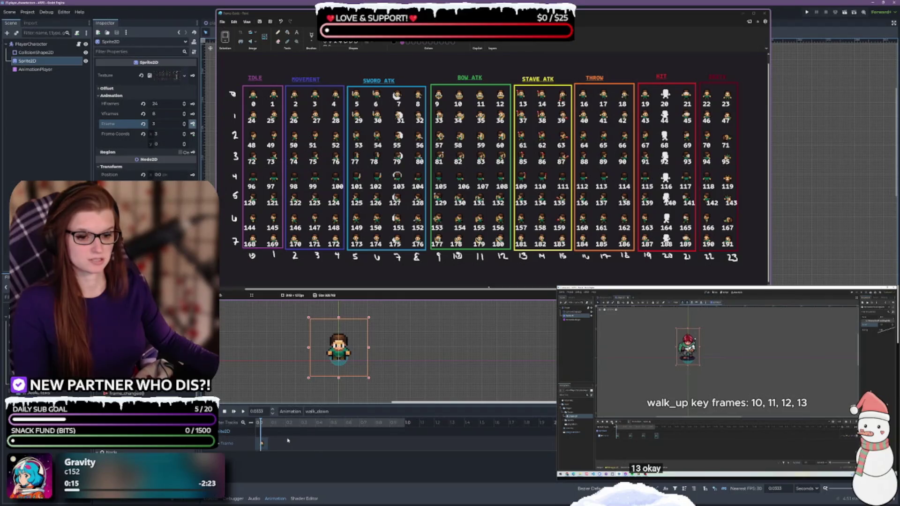
{"action": "left_click", "coordinate": [306, 441]}
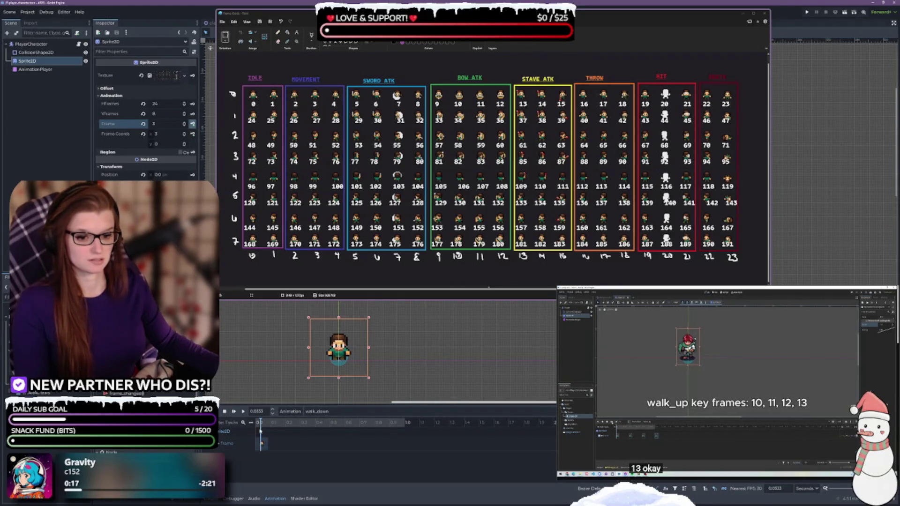
{"action": "left_click_drag", "start_coordinate": [262, 423], "coordinate": [306, 422]}
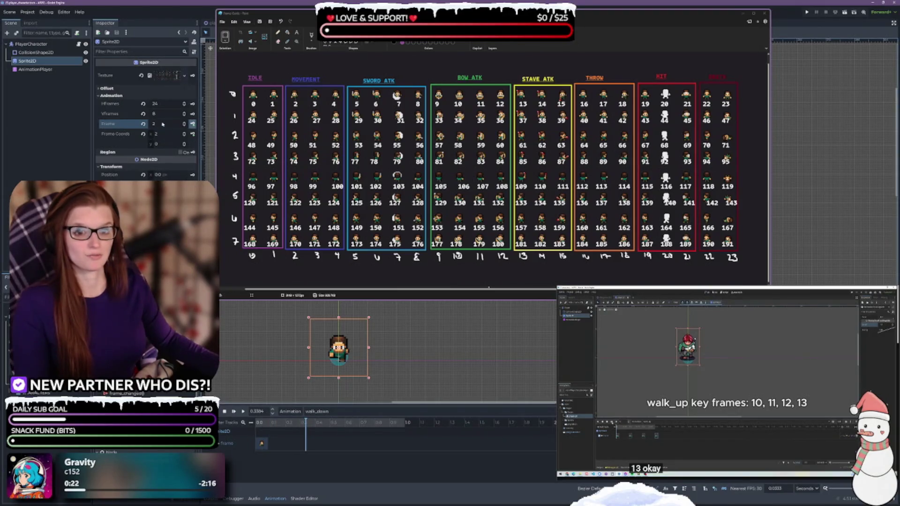
Key frame 3, then set Frame Coords column to 4 and key it.
{"action": "left_click", "coordinate": [180, 123]}
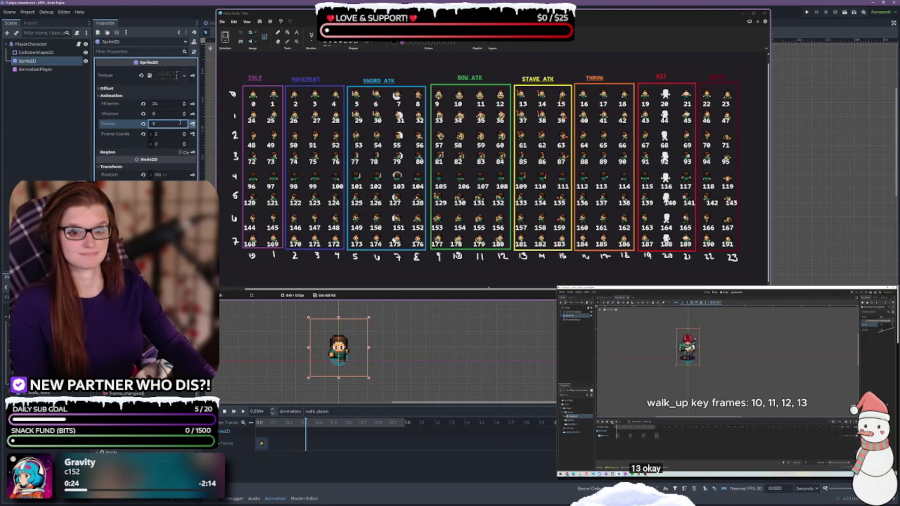
{"action": "left_click", "coordinate": [185, 123]}
{"action": "left_click", "coordinate": [185, 122]}
{"action": "left_click", "coordinate": [193, 124]}
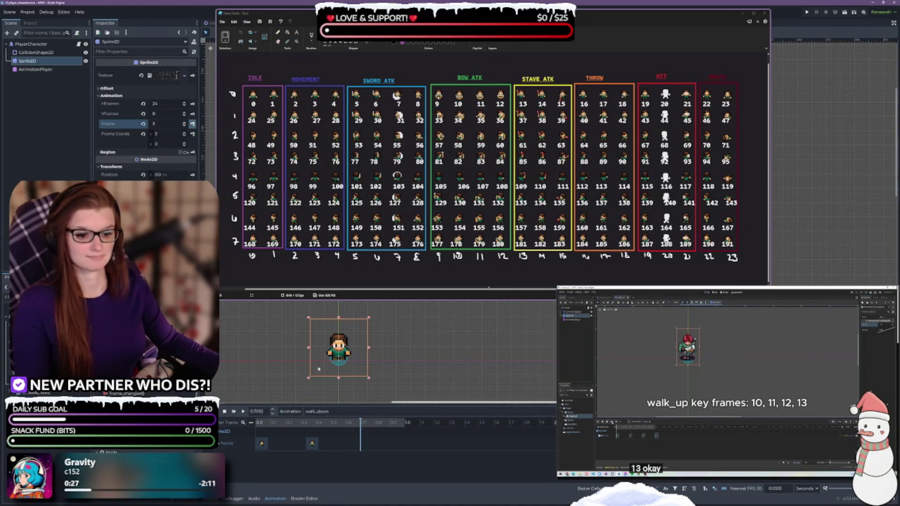
{"action": "left_click", "coordinate": [163, 134]}
{"action": "type", "text": "4"}
{"action": "key", "text": "Return"}
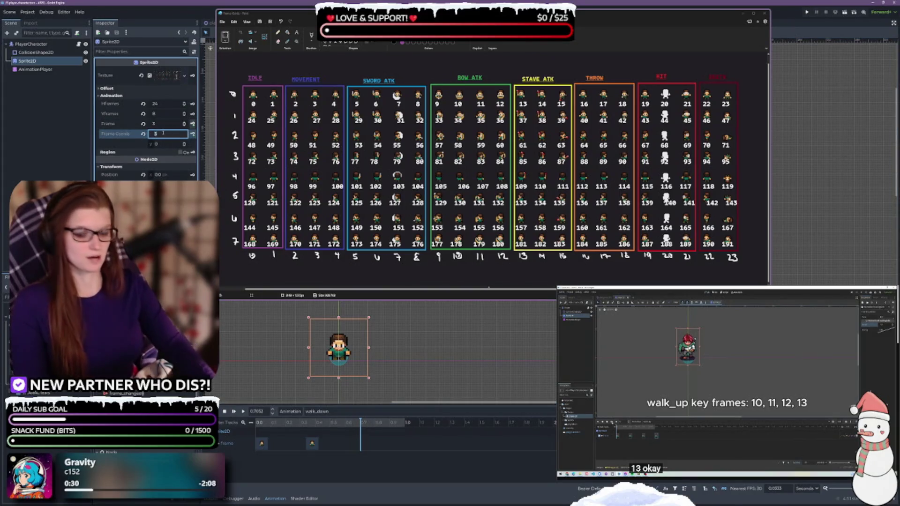
{"action": "left_click", "coordinate": [193, 134]}
{"action": "type", "text": "5"}
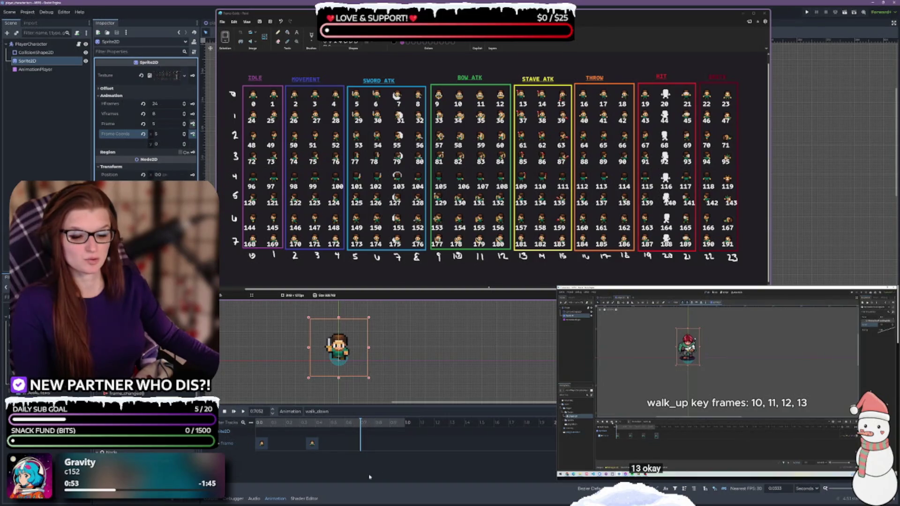
Cancel the frame_coords track prompt, key frame 4 instead, and save the scene.
{"action": "key", "text": "alt+Tab"}
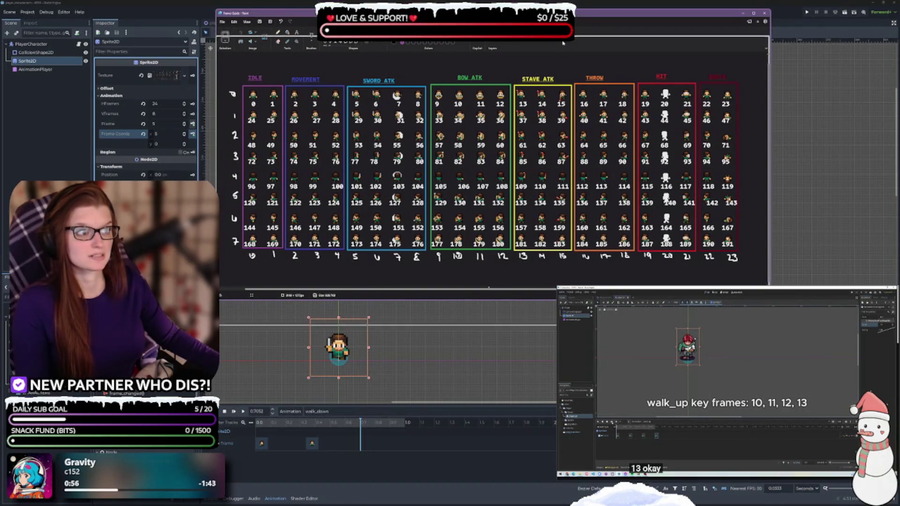
{"action": "key", "text": "alt+Tab"}
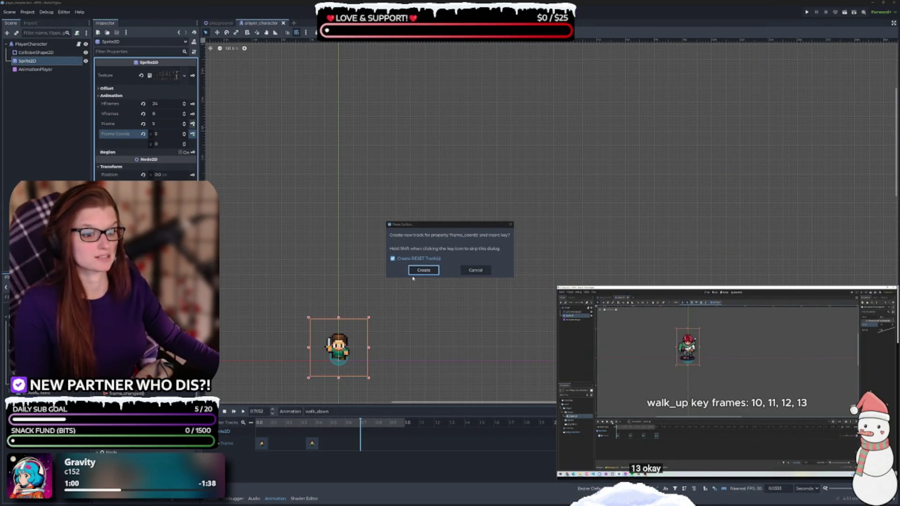
{"action": "left_click", "coordinate": [487, 272]}
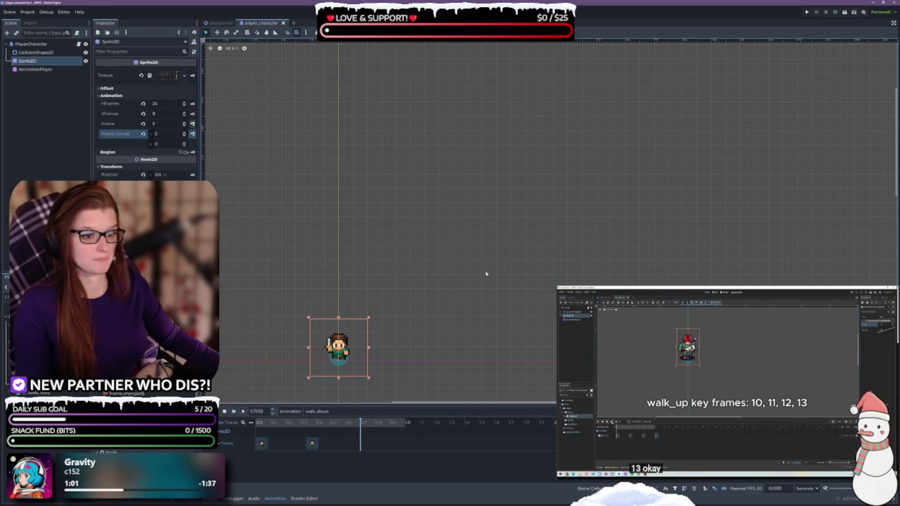
{"action": "left_click", "coordinate": [144, 134]}
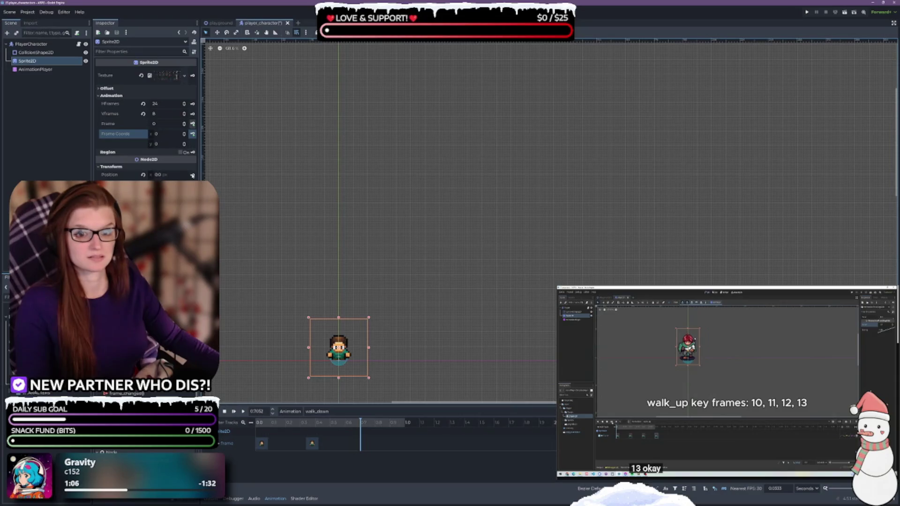
{"action": "left_click", "coordinate": [164, 124]}
{"action": "type", "text": "4"}
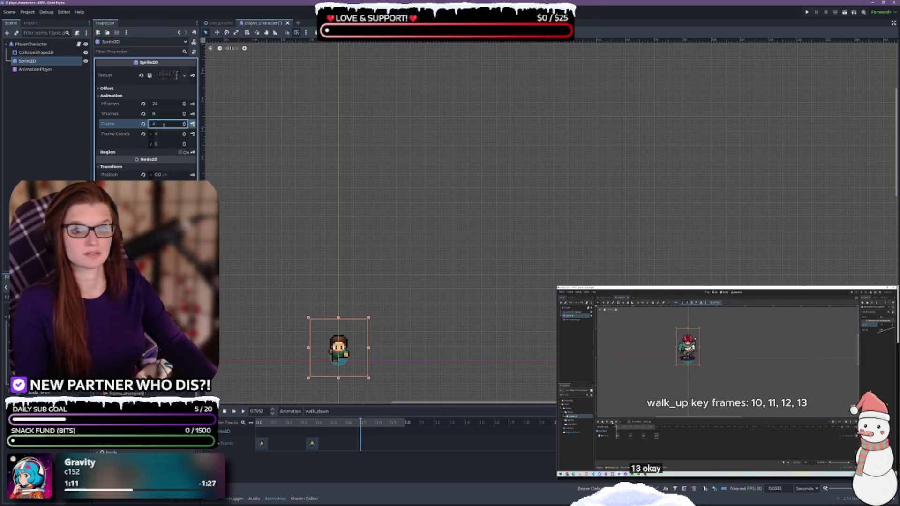
{"action": "key", "text": "Return"}
{"action": "left_click", "coordinate": [193, 123]}
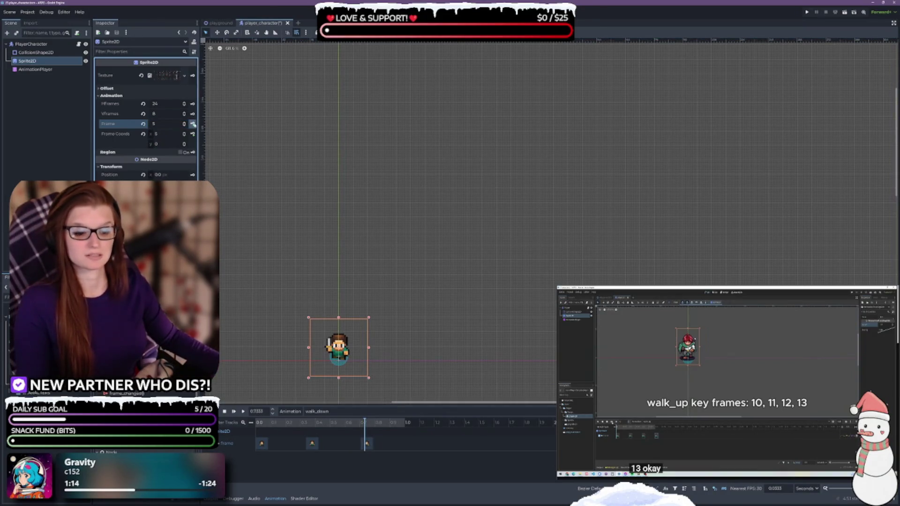
{"action": "key", "text": "ctrl+s"}
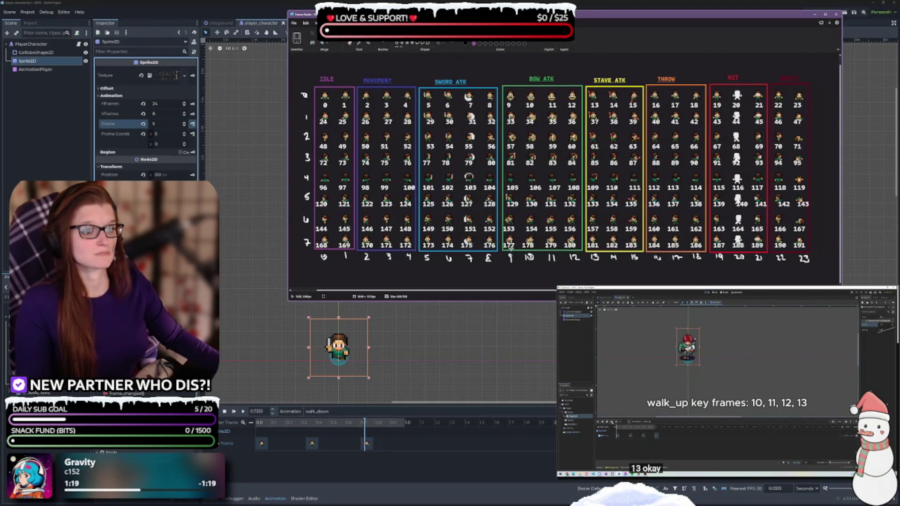
Shorten the sprite-sheet reference window and set its toolbar to hide automatically.
{"action": "left_click_drag", "start_coordinate": [511, 302], "coordinate": [508, 276]}
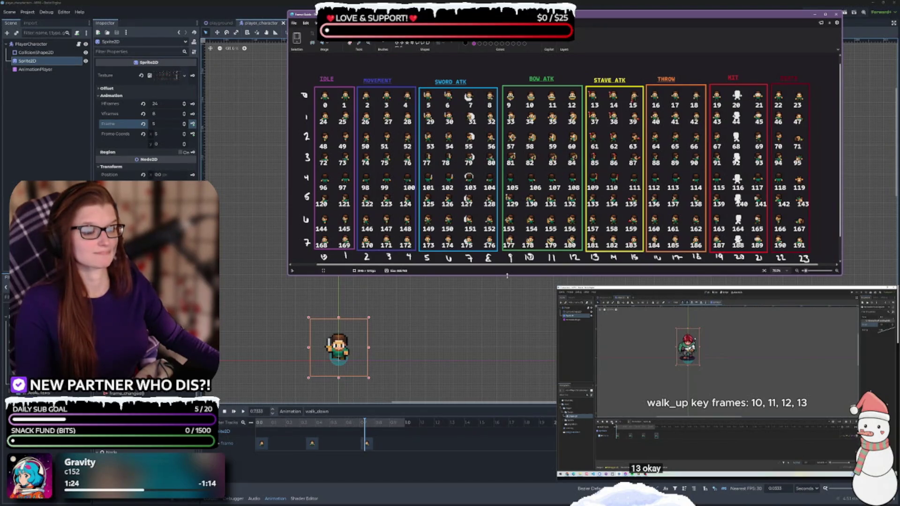
{"action": "scroll", "coordinate": [728, 175], "scroll_direction": "down", "scroll_amount": 1}
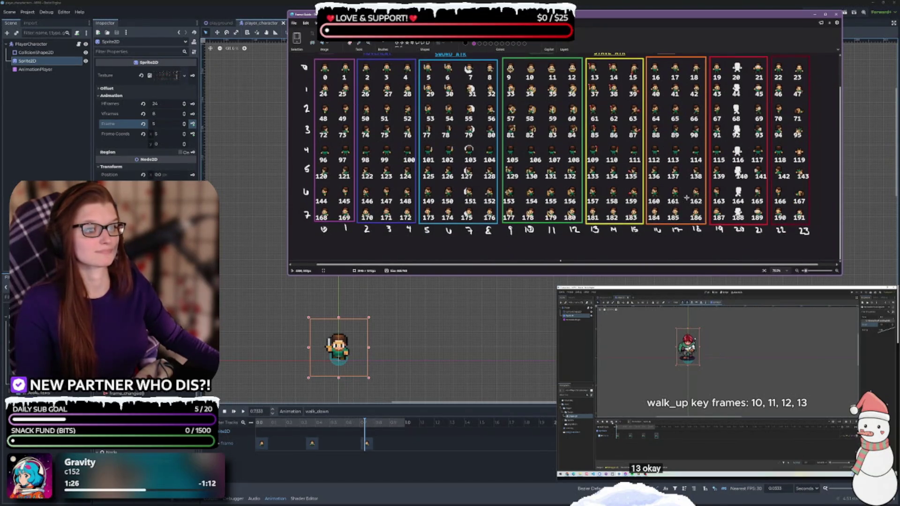
{"action": "scroll", "coordinate": [669, 203], "scroll_direction": "up", "scroll_amount": 1}
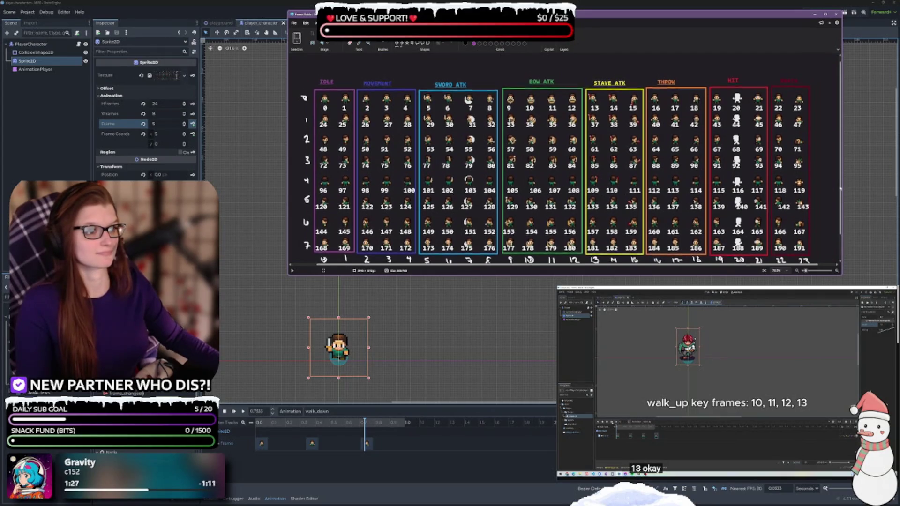
{"action": "scroll", "coordinate": [729, 251], "scroll_direction": "down", "scroll_amount": 1}
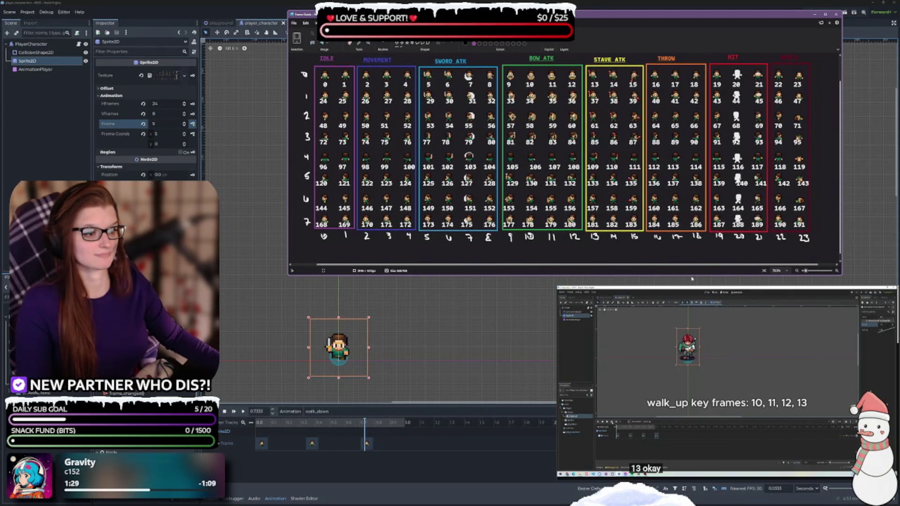
{"action": "left_click_drag", "start_coordinate": [691, 275], "coordinate": [693, 243]}
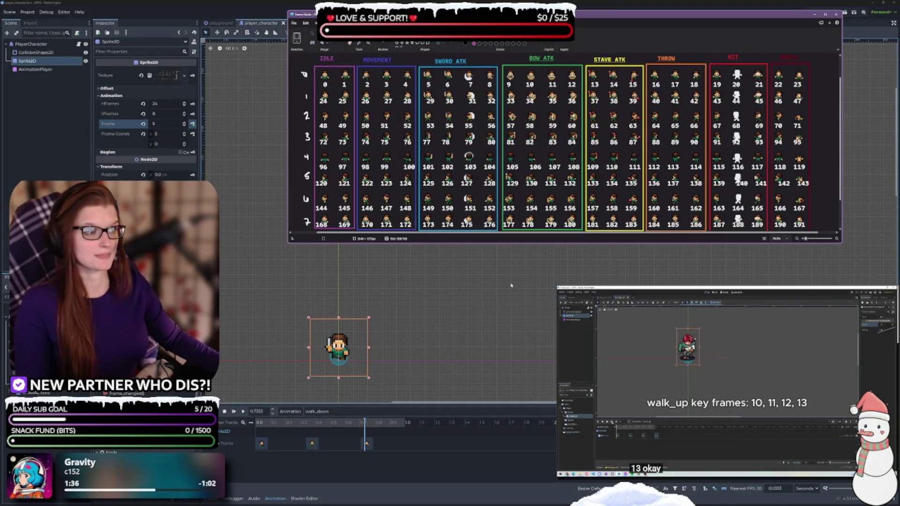
{"action": "left_click", "coordinate": [838, 50]}
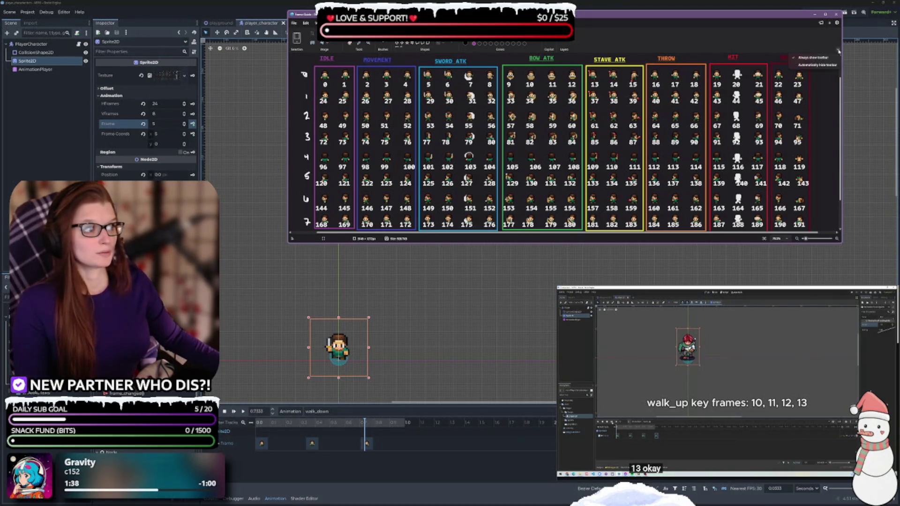
{"action": "left_click", "coordinate": [818, 64]}
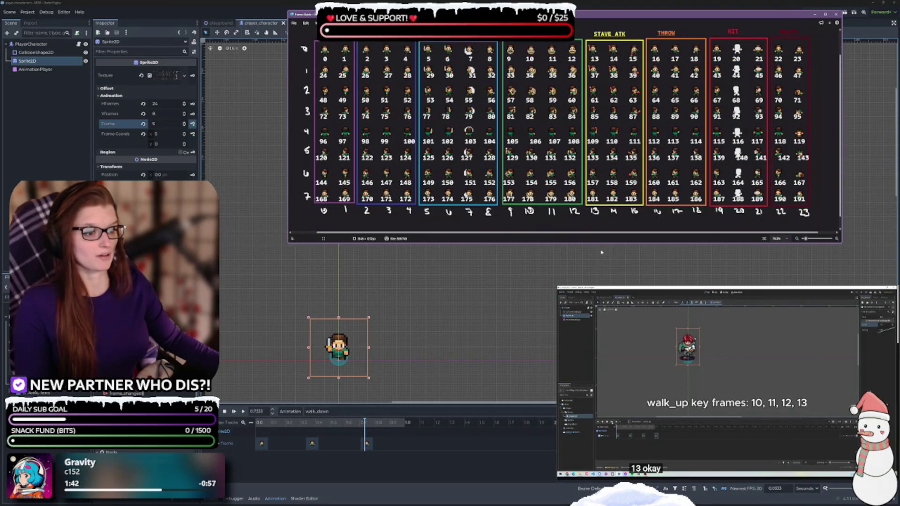
{"action": "mouse_move", "coordinate": [601, 243]}
{"action": "left_mouse_down"}
{"action": "mouse_move", "coordinate": [597, 210]}
{"action": "mouse_move", "coordinate": [597, 219]}
{"action": "left_mouse_up"}
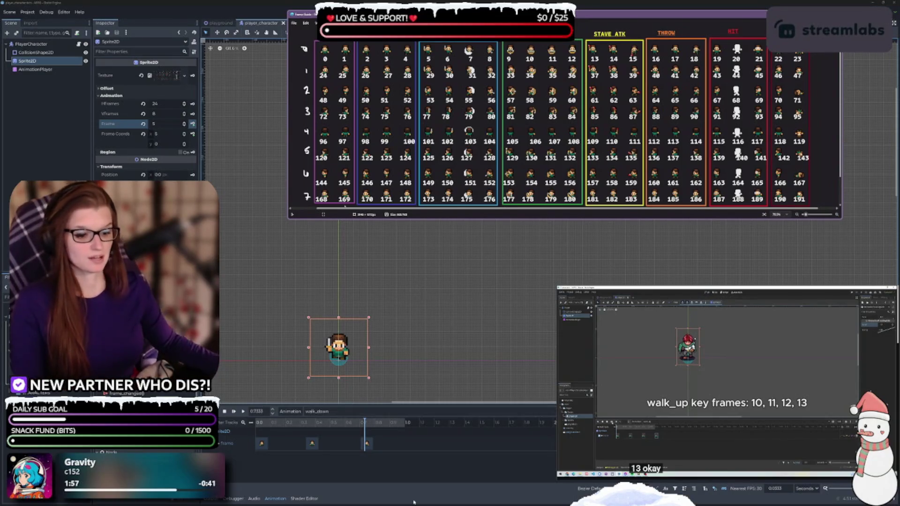
Drag the walk_down frame keys to new times and preview the playback.
{"action": "left_click", "coordinate": [313, 444]}
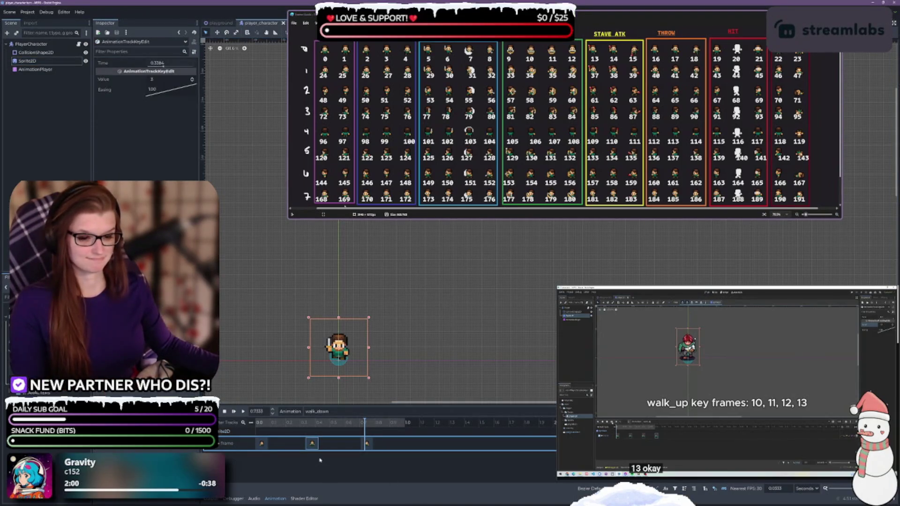
{"action": "left_click_drag", "start_coordinate": [312, 443], "coordinate": [400, 445]}
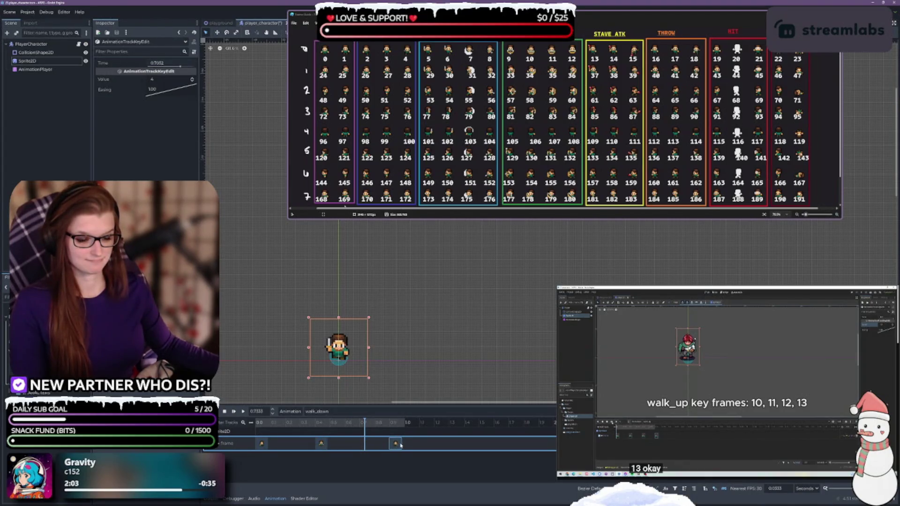
{"action": "left_click", "coordinate": [322, 443]}
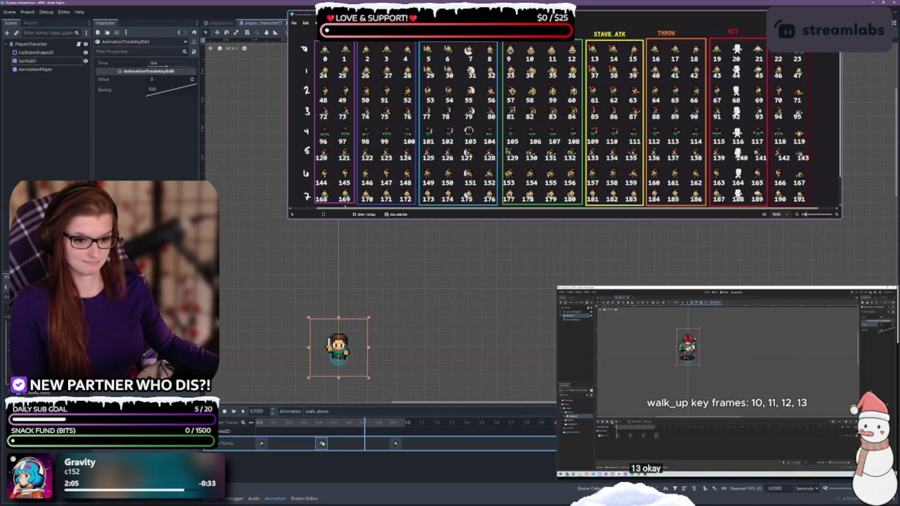
{"action": "left_click", "coordinate": [395, 444]}
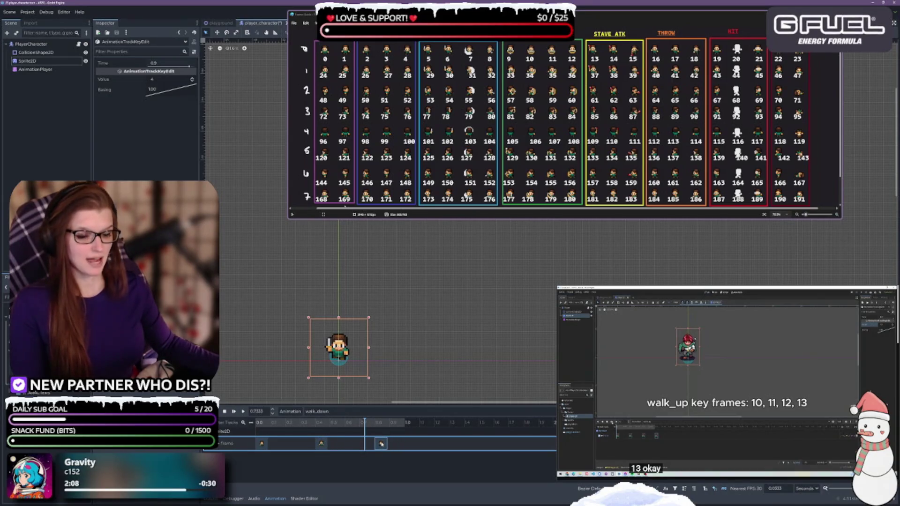
{"action": "left_click_drag", "start_coordinate": [396, 444], "coordinate": [381, 444]}
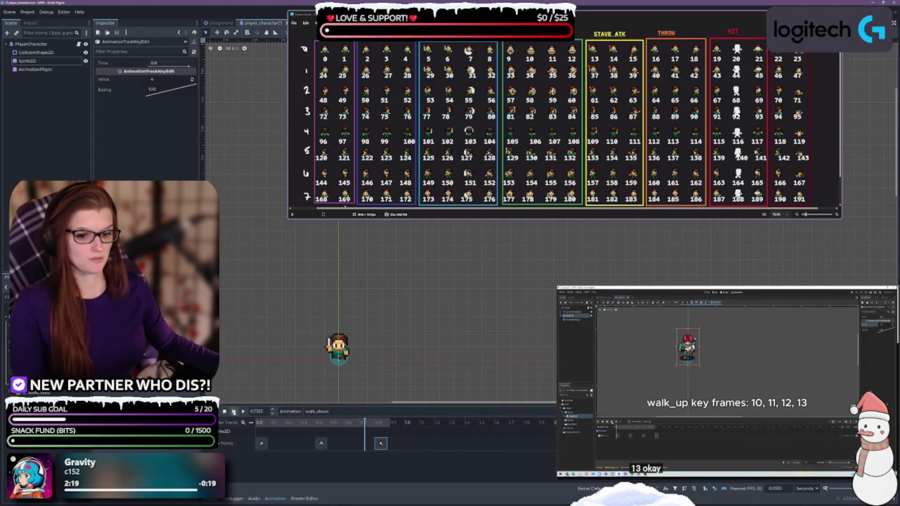
{"action": "left_click", "coordinate": [243, 412]}
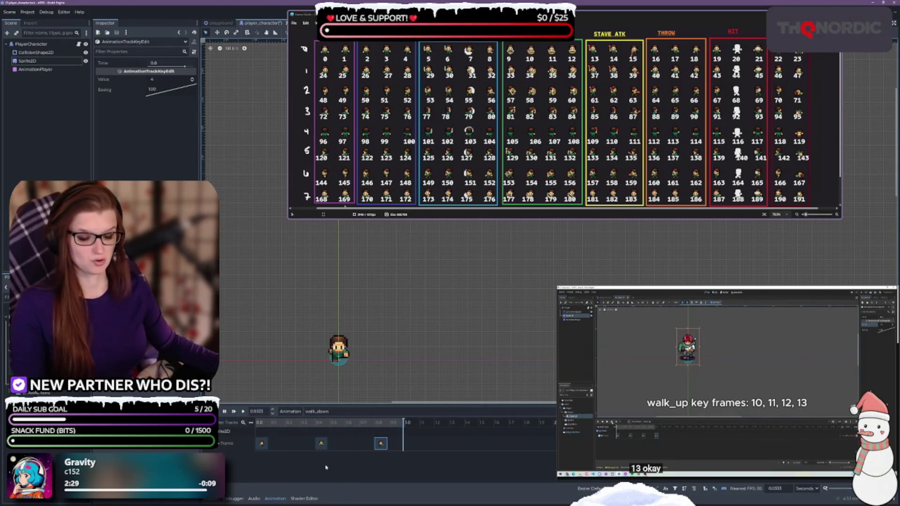
Move the last frame key to 0.8 s and the middle key to 0.2667 s.
{"action": "left_click", "coordinate": [321, 443]}
{"action": "left_click_drag", "start_coordinate": [324, 446], "coordinate": [301, 446]}
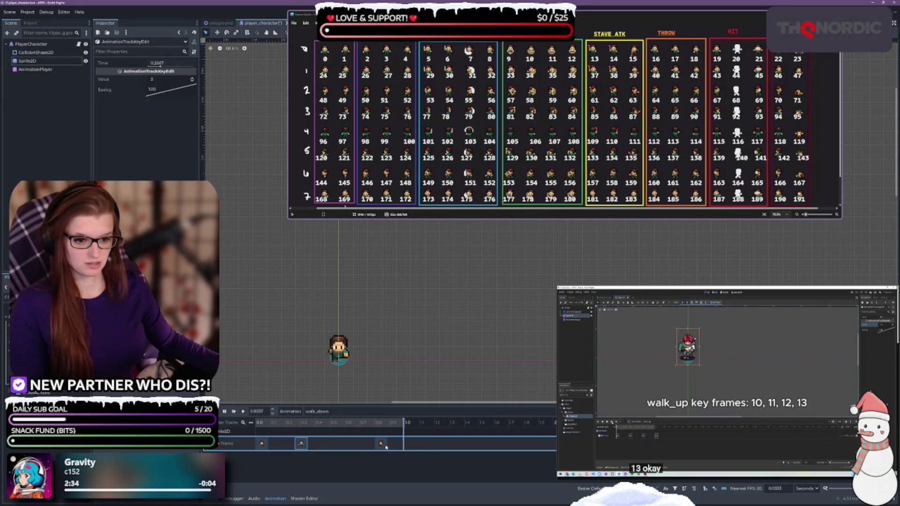
{"action": "left_click_drag", "start_coordinate": [381, 445], "coordinate": [361, 446]}
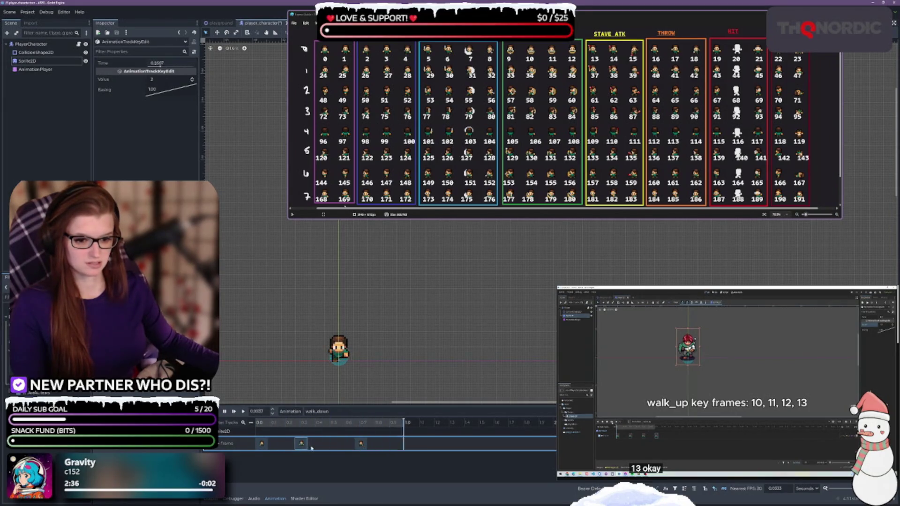
{"action": "left_click_drag", "start_coordinate": [307, 446], "coordinate": [357, 445]}
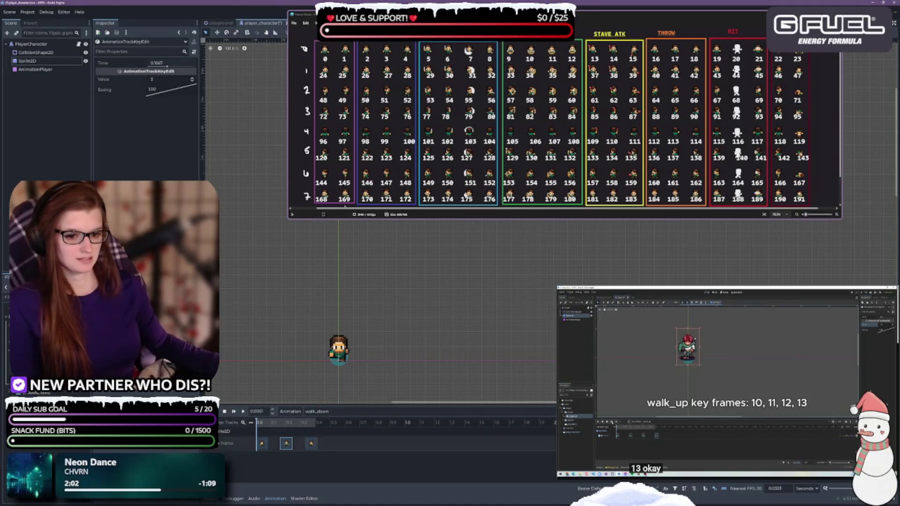
Play walk_down, then drag the second and third keys to about 0.1 s and 0.2 s.
{"action": "left_click", "coordinate": [242, 413]}
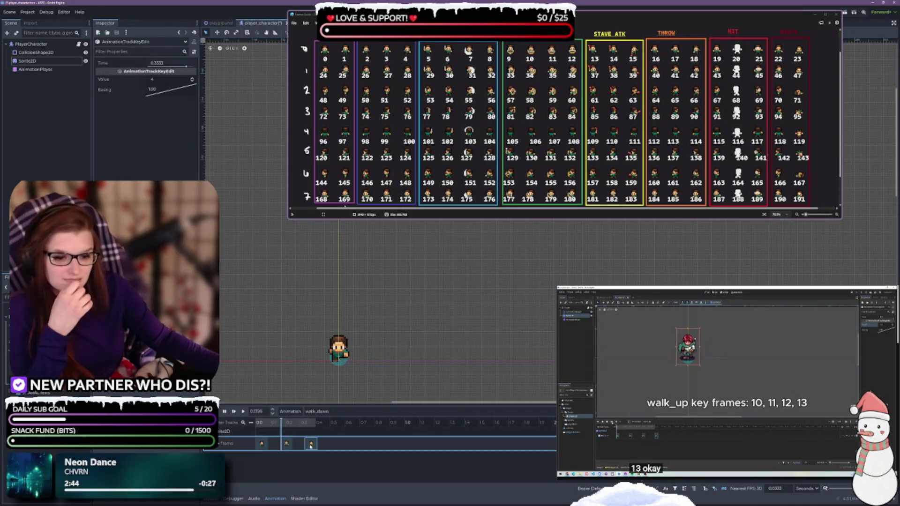
{"action": "left_click_drag", "start_coordinate": [311, 444], "coordinate": [306, 444]}
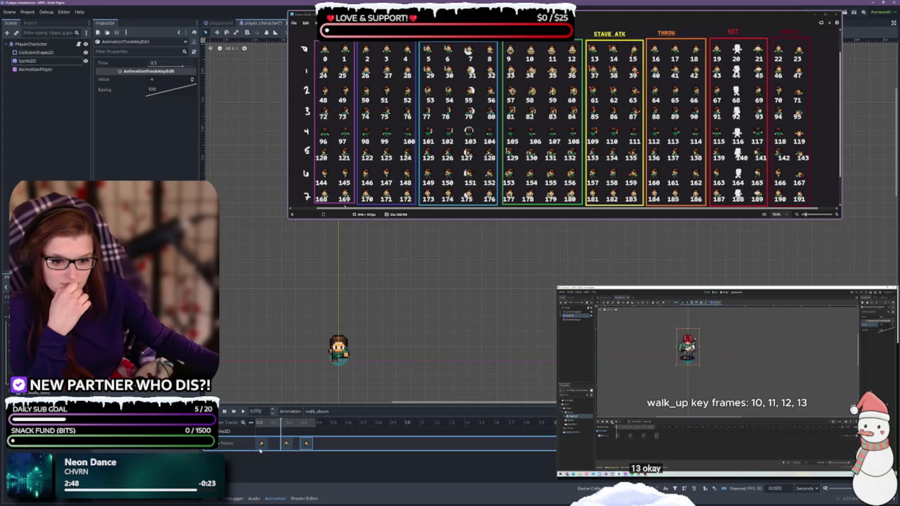
{"action": "left_click", "coordinate": [287, 444]}
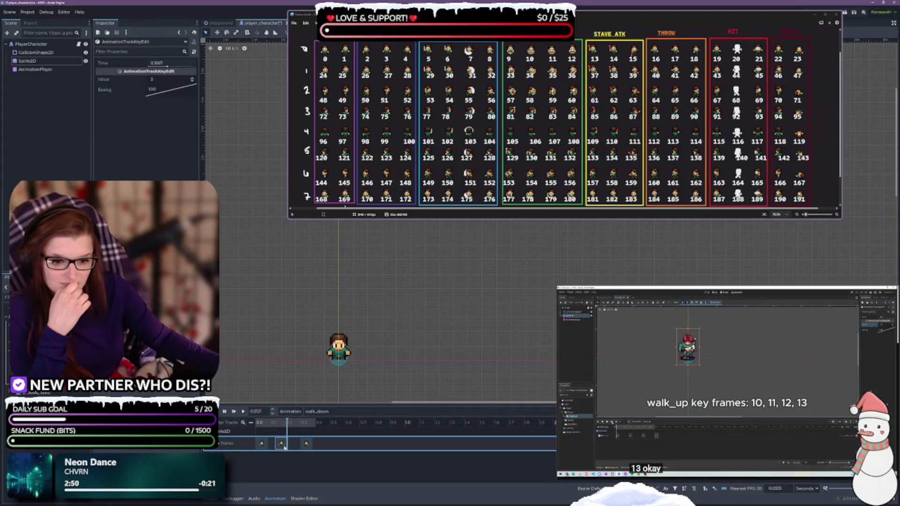
{"action": "left_click", "coordinate": [303, 446]}
{"action": "left_click_drag", "start_coordinate": [299, 449], "coordinate": [294, 449]}
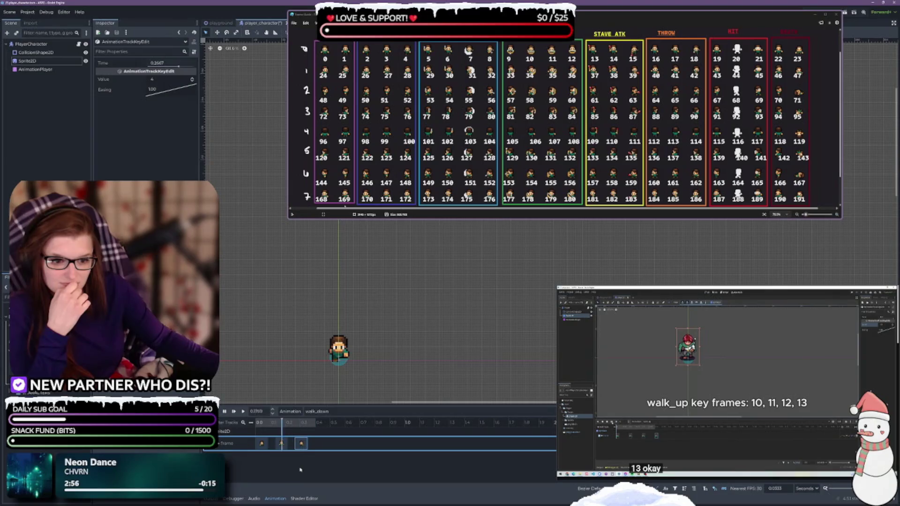
{"action": "left_click", "coordinate": [282, 446]}
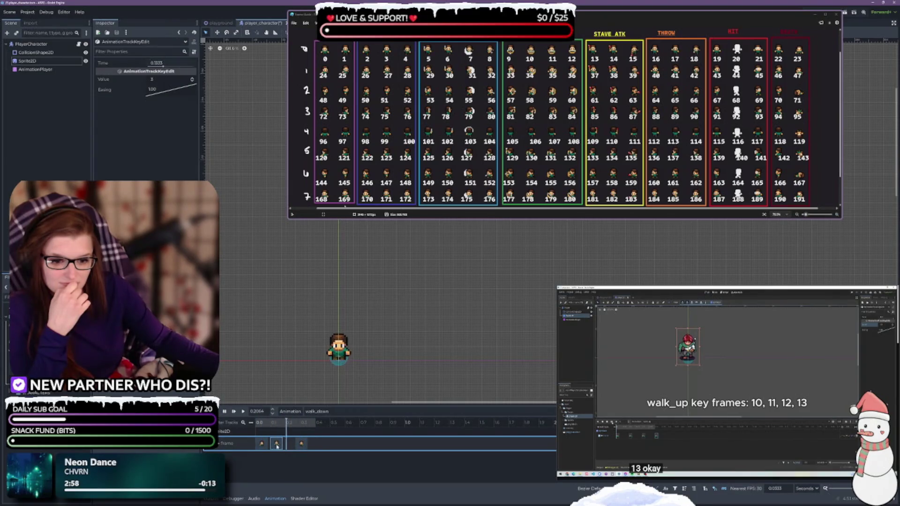
{"action": "left_click", "coordinate": [292, 444]}
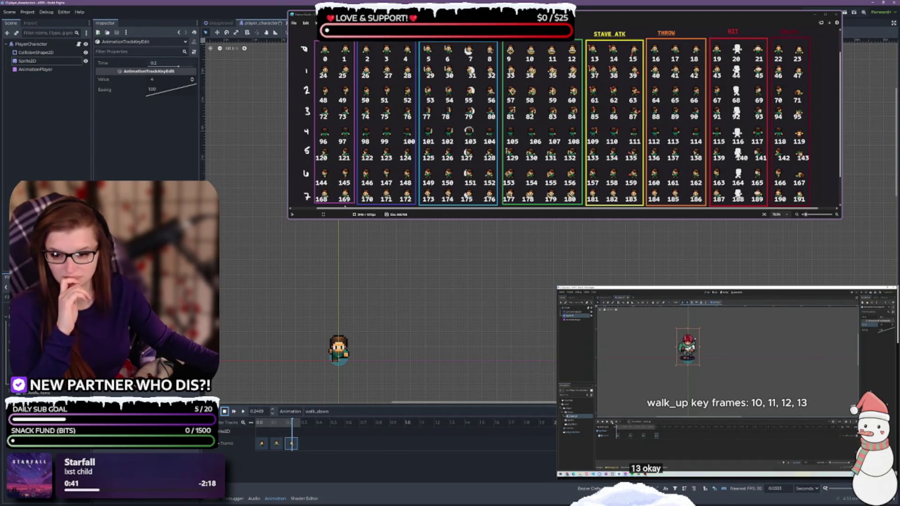
Save the scene with Ctrl+S and check that the 0.1 s key shows frame 3.
{"action": "key", "text": "ctrl+s"}
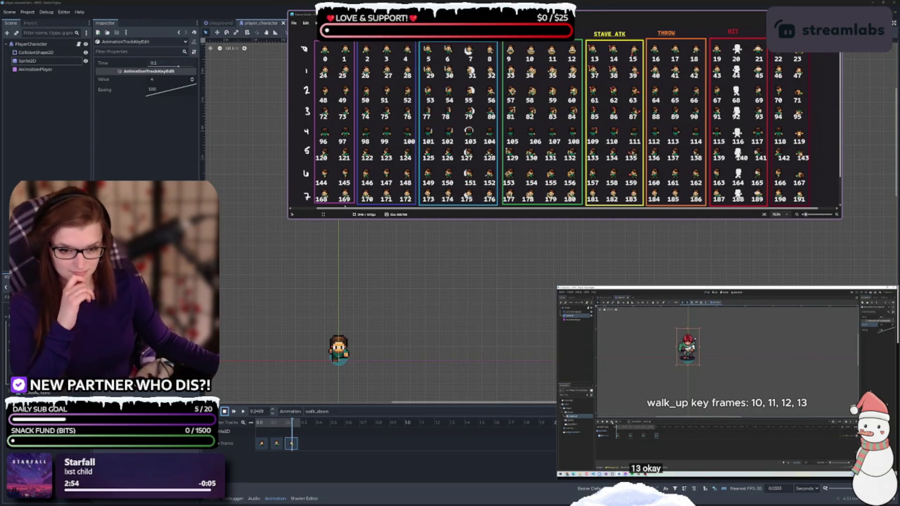
{"action": "left_click", "coordinate": [279, 446]}
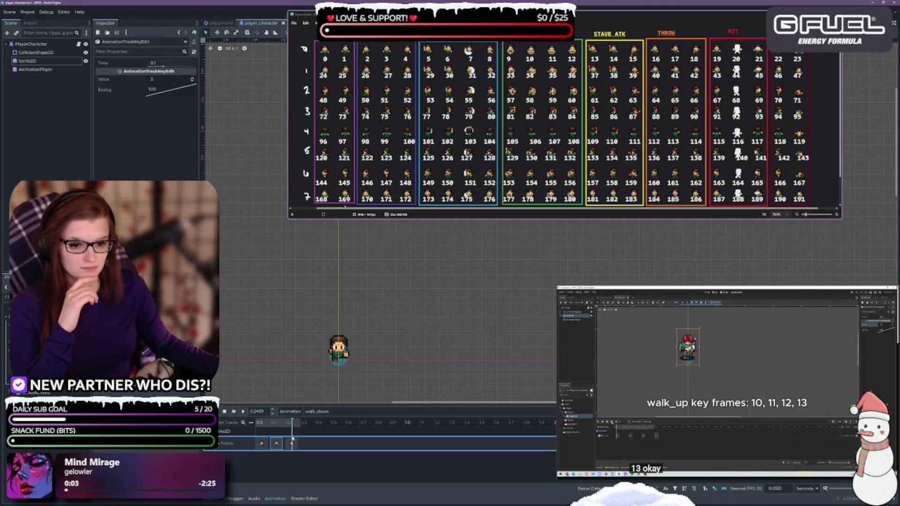
Duplicate the 0.1 frame key (frame 3), move the copy to 0.3, and play walk_down.
{"action": "left_click", "coordinate": [292, 444]}
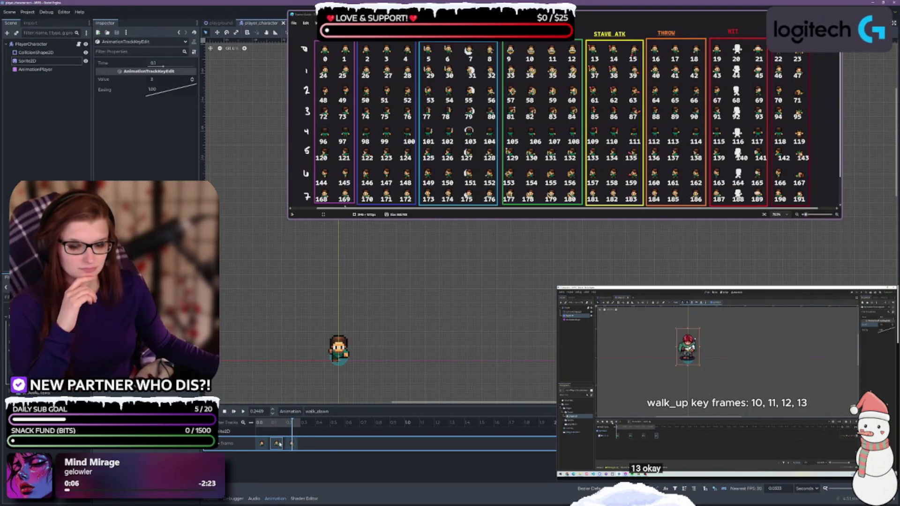
{"action": "right_click", "coordinate": [278, 444]}
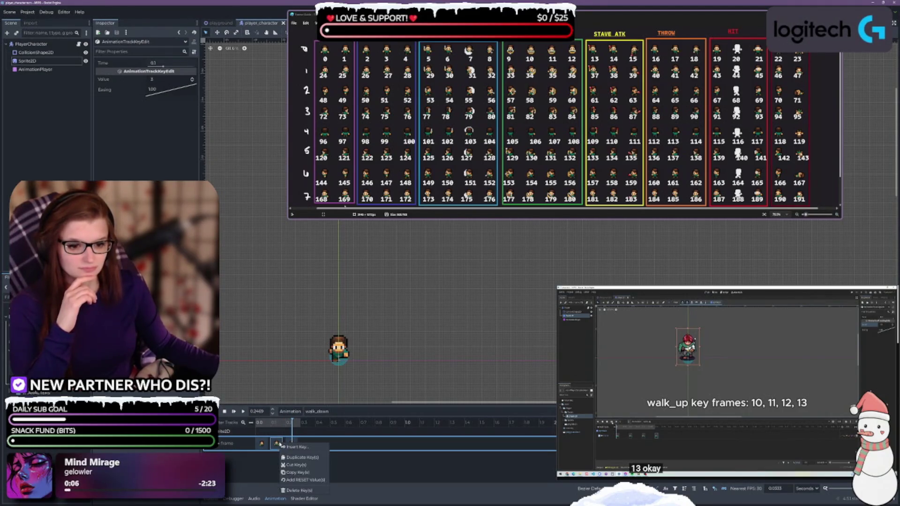
{"action": "left_click", "coordinate": [307, 458]}
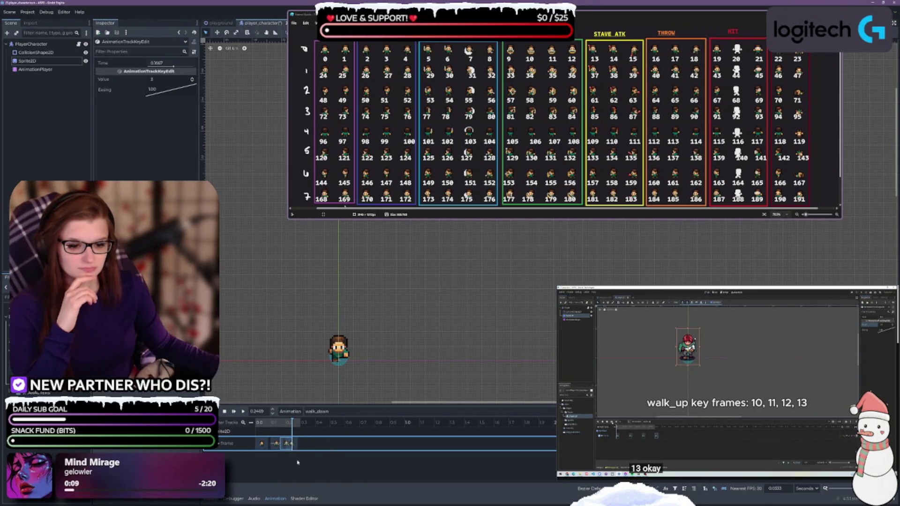
{"action": "left_click_drag", "start_coordinate": [285, 445], "coordinate": [306, 445]}
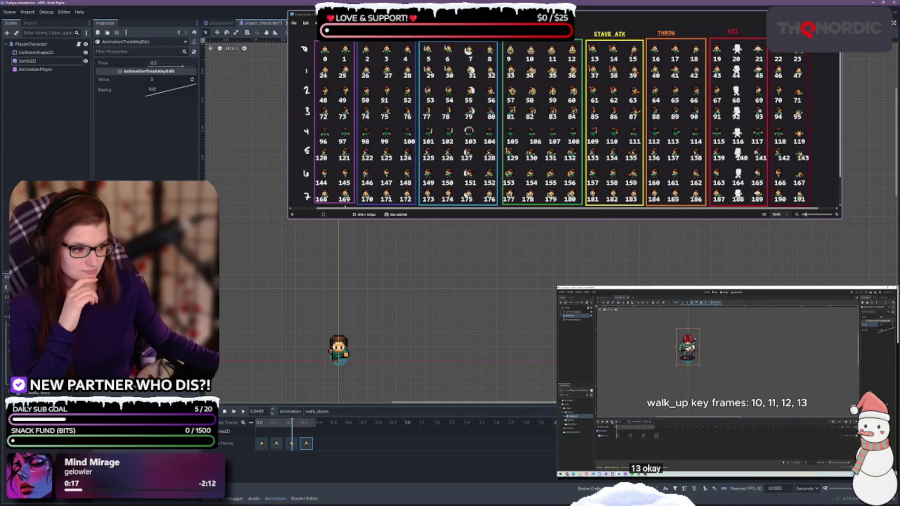
{"action": "left_click", "coordinate": [243, 411]}
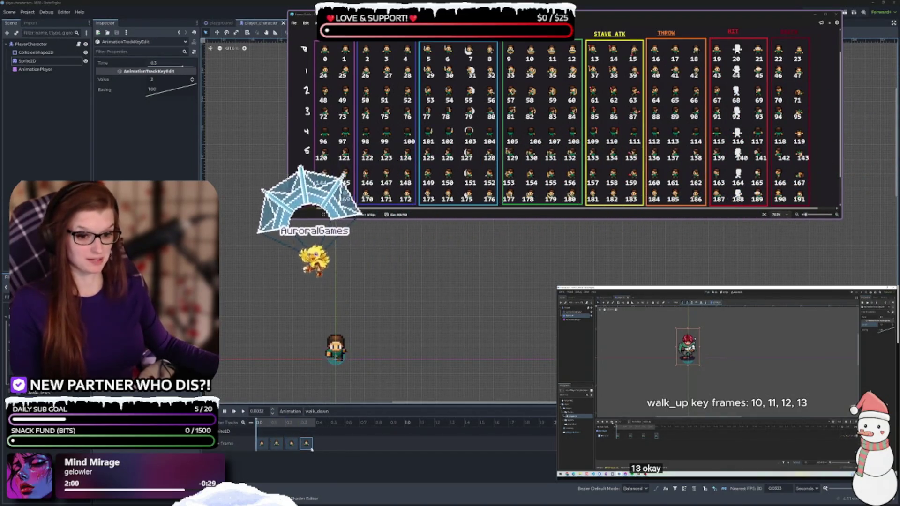
Shift the later frame keys right to 0.2 spacing (0, 0.2, 0.4, 0.6) and scrub to check the pose.
{"action": "left_click", "coordinate": [291, 444], "text": "shift"}
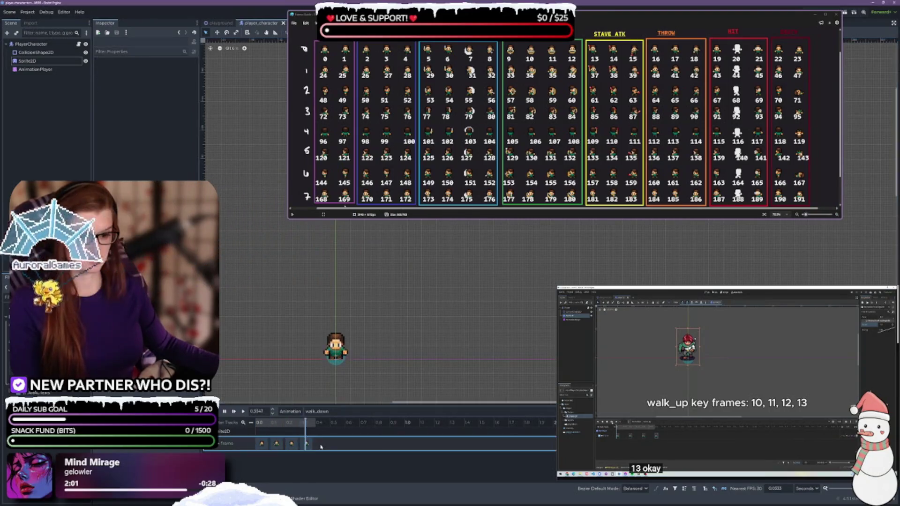
{"action": "left_click", "coordinate": [276, 444], "text": "shift"}
{"action": "left_click_drag", "start_coordinate": [306, 444], "coordinate": [350, 443]}
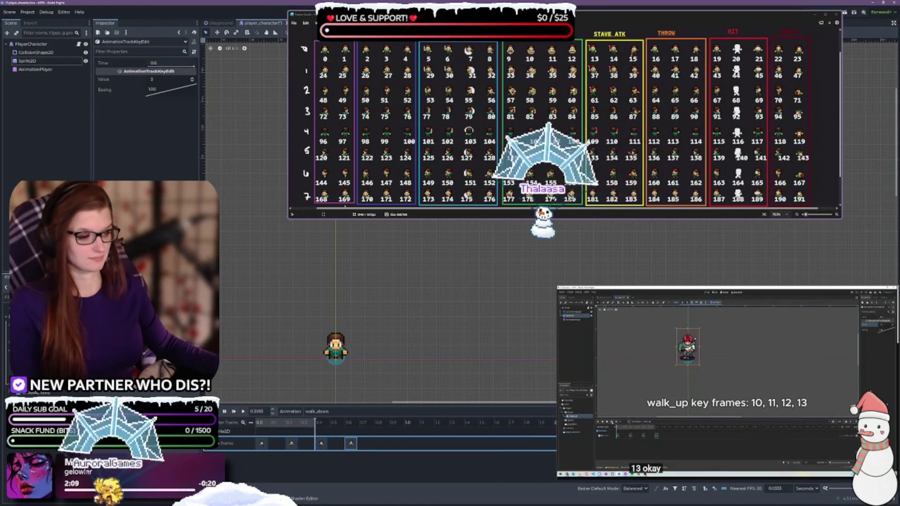
{"action": "left_click", "coordinate": [300, 422]}
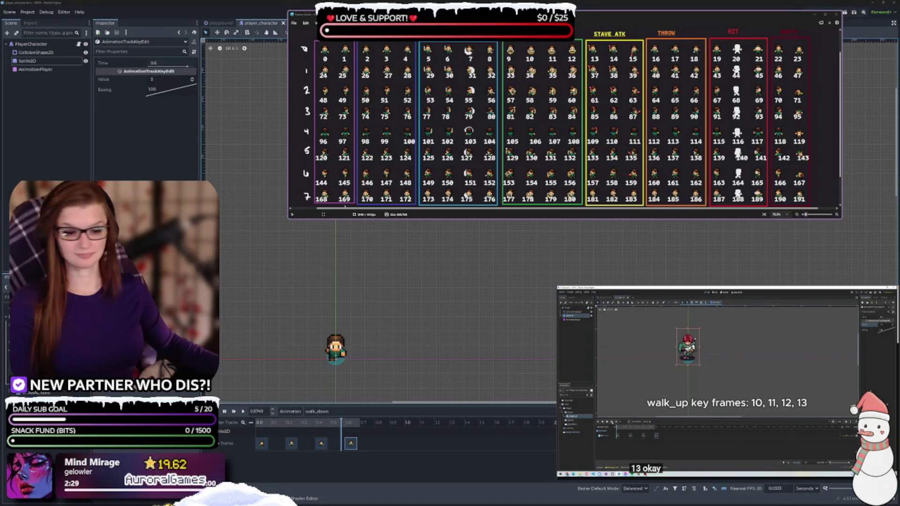
{"action": "left_click", "coordinate": [384, 463]}
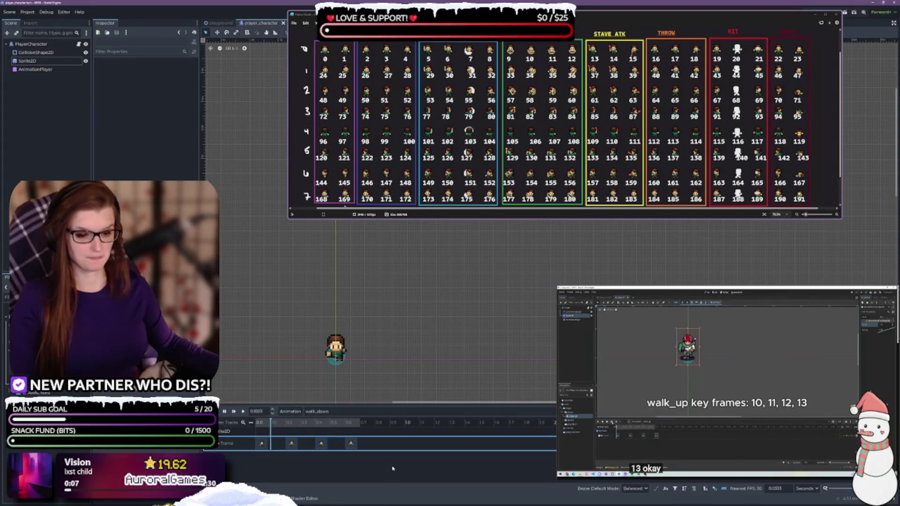
Duplicate walk_down and rename the copy from its numbered default to walk_down_right.
{"action": "left_click", "coordinate": [318, 413]}
{"action": "left_click", "coordinate": [323, 416]}
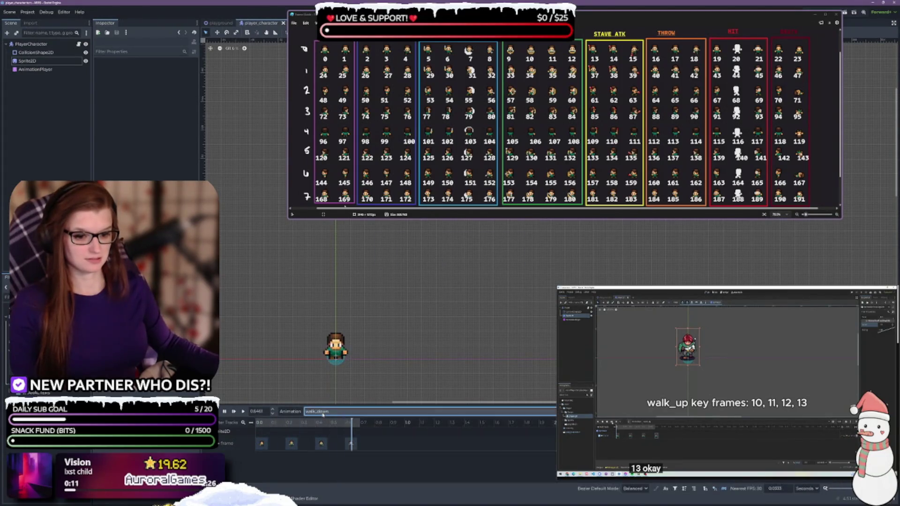
{"action": "left_click", "coordinate": [290, 411]}
{"action": "left_click", "coordinate": [307, 444]}
{"action": "key", "text": "End"}
{"action": "key", "text": "BackSpace"}
{"action": "key", "text": "BackSpace"}
{"action": "key", "text": "BackSpace"}
{"action": "key", "text": "BackSpace"}
{"action": "key", "text": "BackSpace"}
{"action": "key", "text": "BackSpace"}
{"action": "type", "text": "u"}
{"action": "type", "text": "own_"}
{"action": "type", "text": "right"}
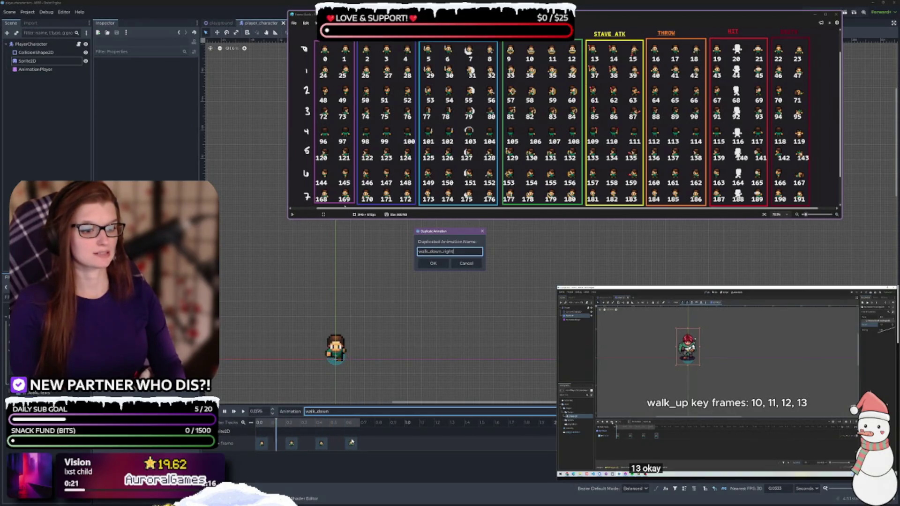
{"action": "key", "text": "Return"}
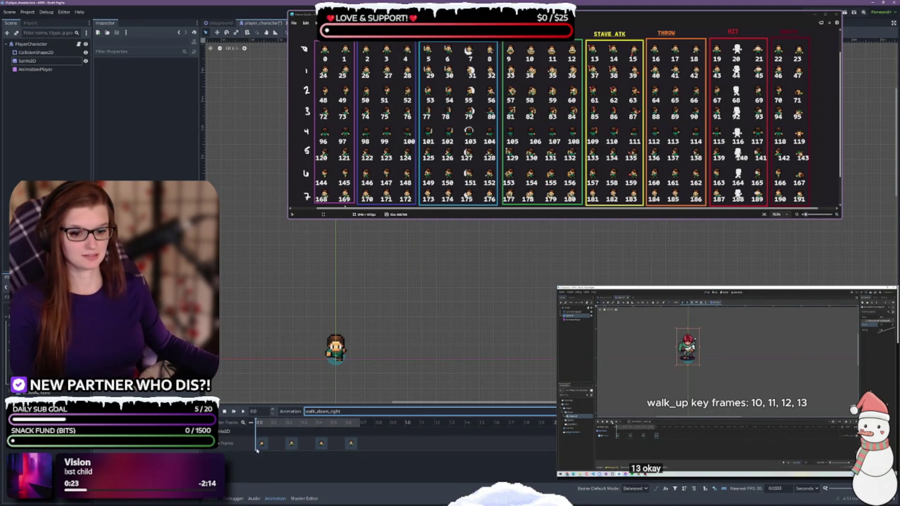
{"action": "left_click", "coordinate": [261, 443]}
Set the first two walk_down_right frame keys to frames 26 and 27.
{"action": "left_click", "coordinate": [160, 81]}
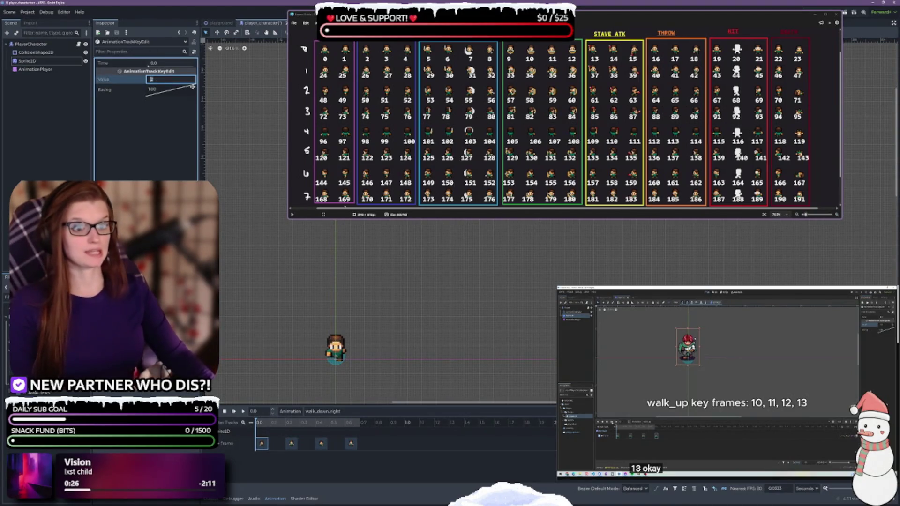
{"action": "key", "text": "Return"}
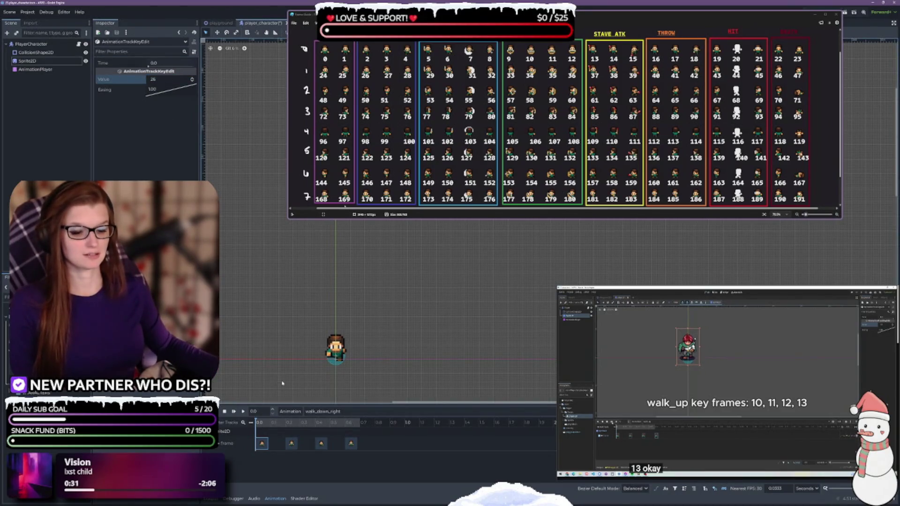
{"action": "left_click", "coordinate": [291, 443]}
{"action": "left_click", "coordinate": [174, 79]}
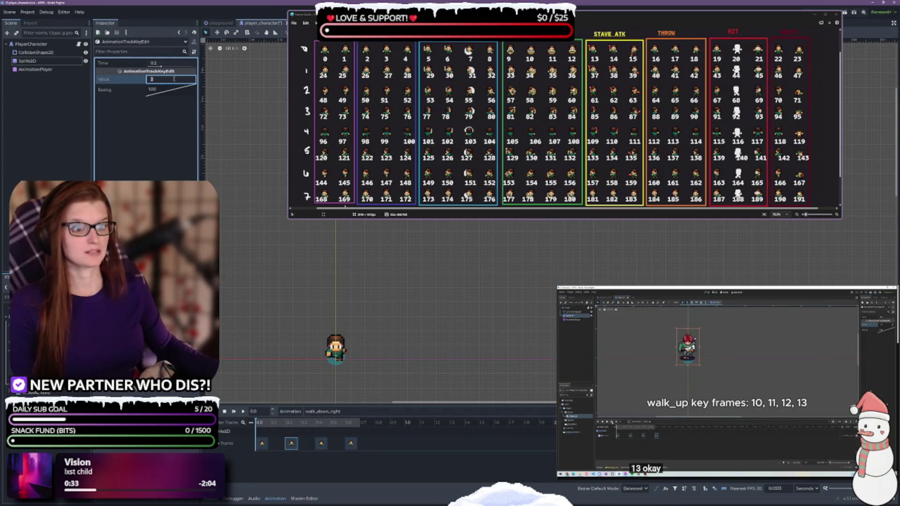
{"action": "type", "text": "27"}
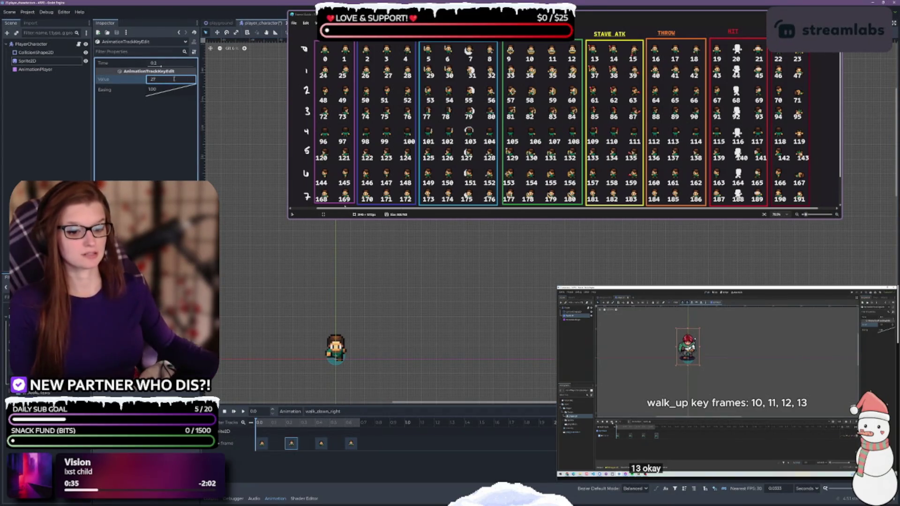
Edit the third key's frame value, set the fourth key to frame 27, and play walk_down_right.
{"action": "left_click", "coordinate": [321, 444]}
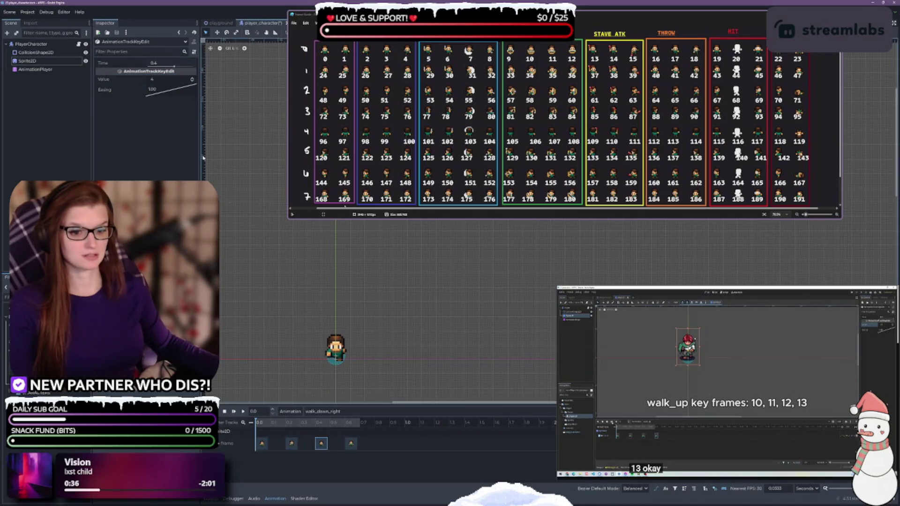
{"action": "left_click", "coordinate": [162, 80]}
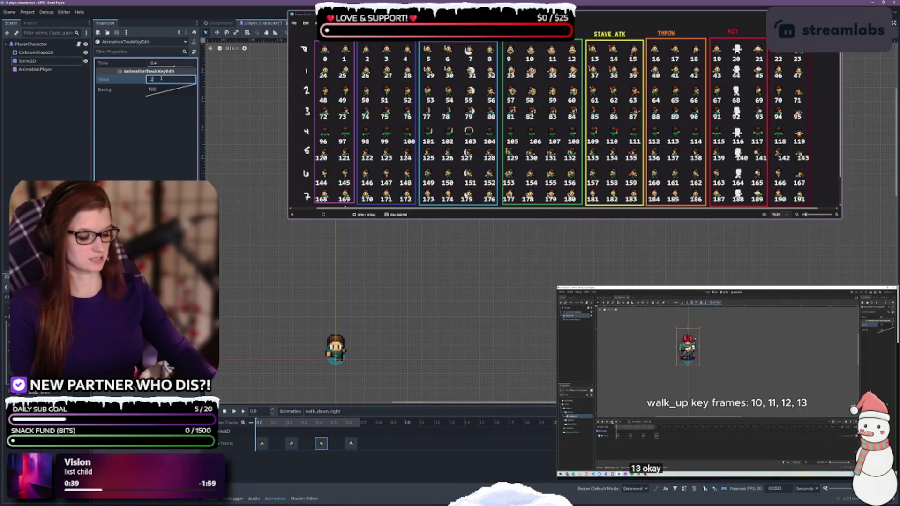
{"action": "left_click", "coordinate": [350, 444]}
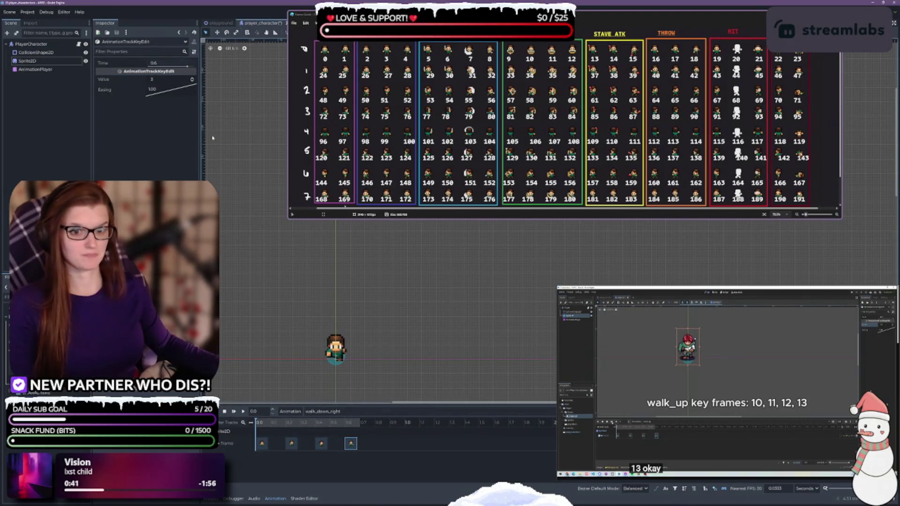
{"action": "left_click", "coordinate": [159, 78]}
{"action": "type", "text": "27"}
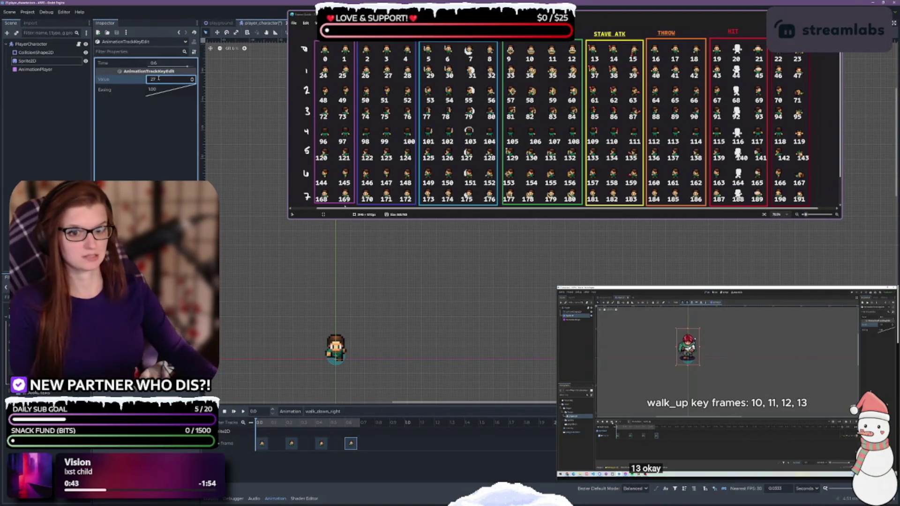
{"action": "key", "text": "Return"}
{"action": "left_click", "coordinate": [243, 412]}
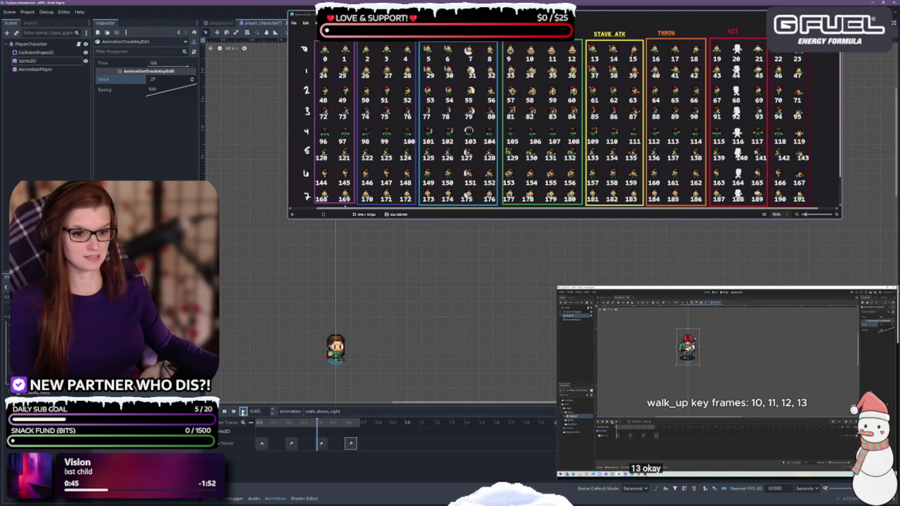
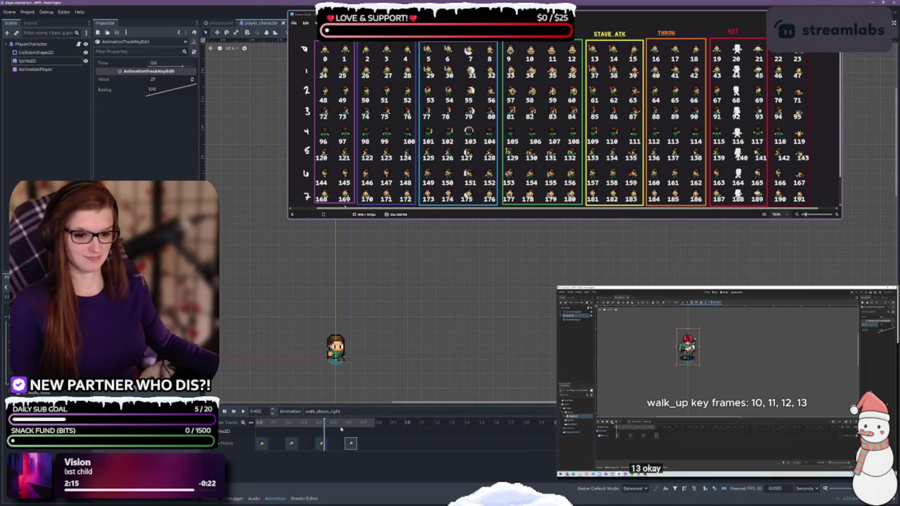
Select walk_down, save the player scene, and play walk_down to preview it.
{"action": "left_click", "coordinate": [322, 412]}
{"action": "left_click", "coordinate": [343, 489]}
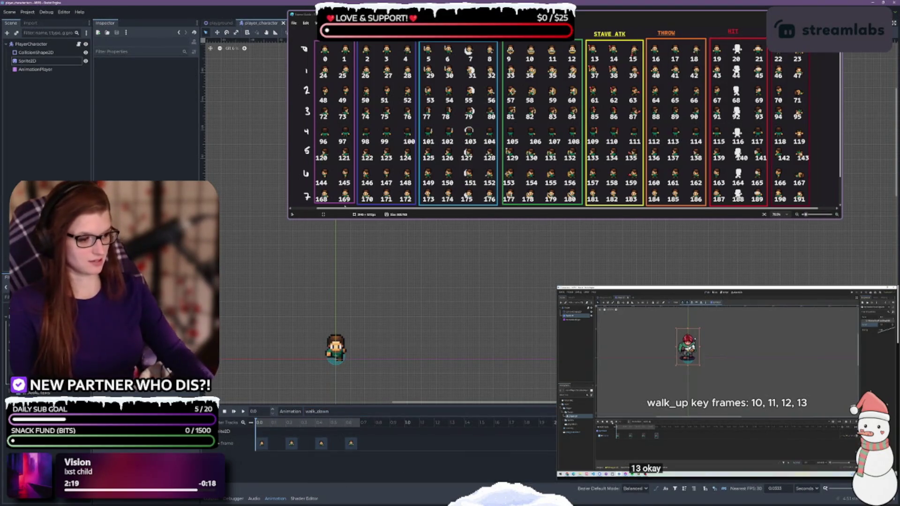
{"action": "key", "text": "ctrl+s"}
{"action": "key", "text": "d"}
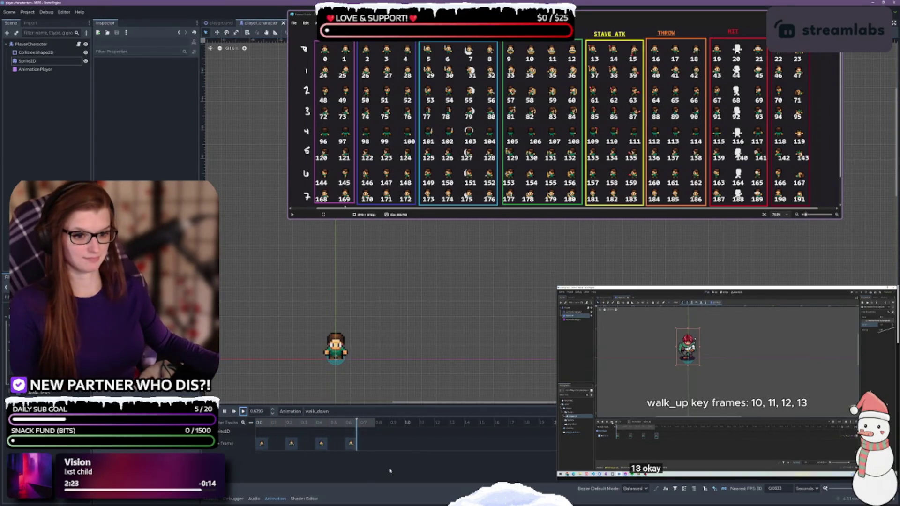
Select walk_down_right and duplicate it from the Animation menu.
{"action": "left_click", "coordinate": [298, 412]}
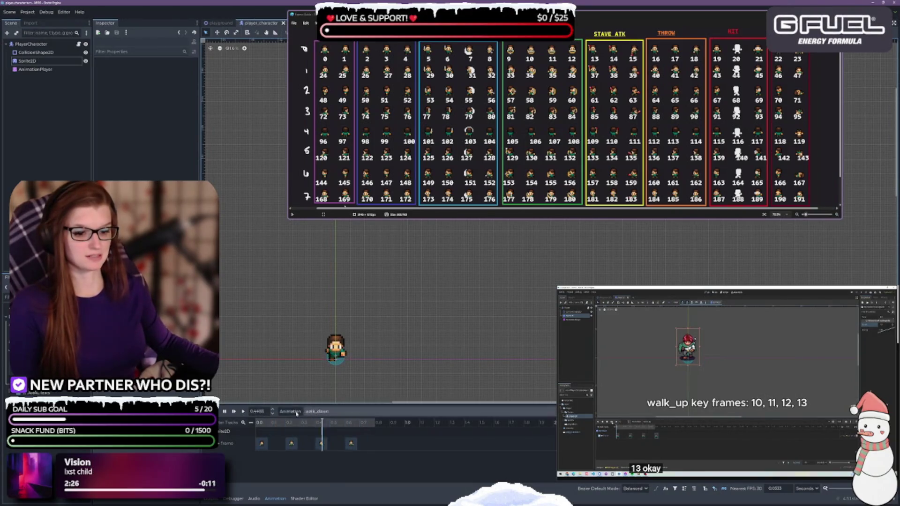
{"action": "left_click", "coordinate": [330, 411]}
{"action": "left_click", "coordinate": [323, 411]}
{"action": "left_click", "coordinate": [343, 497]}
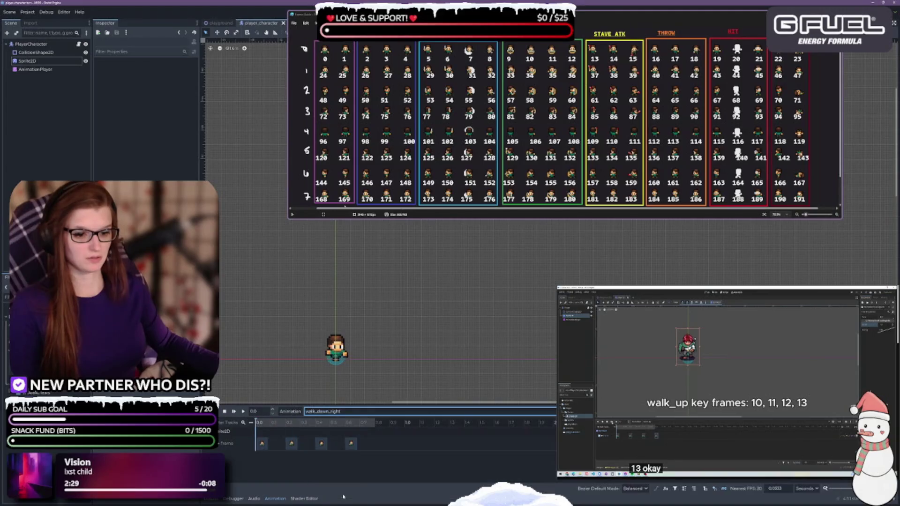
{"action": "left_click", "coordinate": [291, 412]}
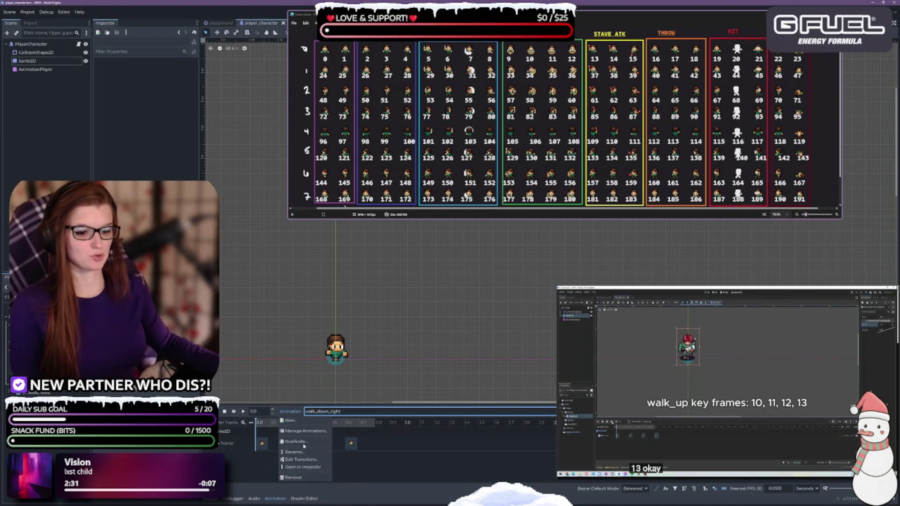
{"action": "left_click", "coordinate": [303, 443]}
Name the duplicated animation walk_right.
{"action": "key", "text": "BackSpace"}
{"action": "key", "text": "BackSpace"}
{"action": "key", "text": "BackSpace"}
{"action": "type", "text": "walk_righ"}
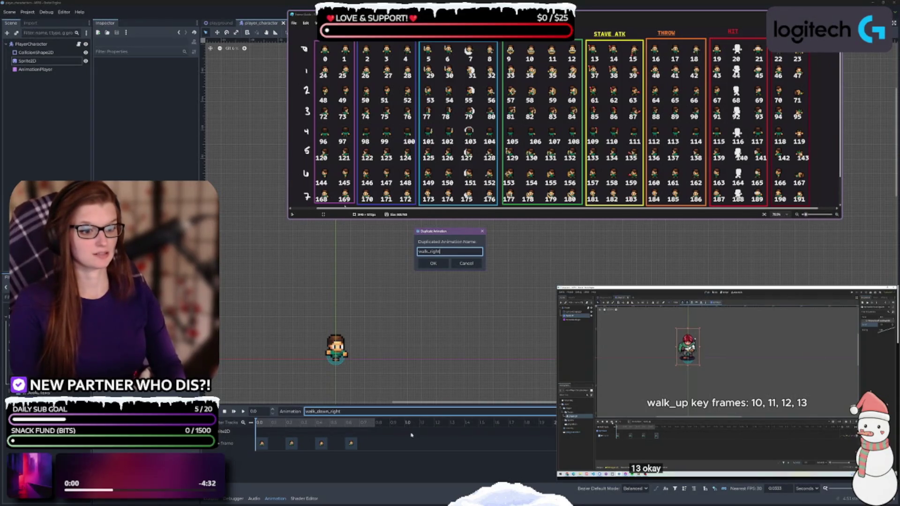
{"action": "type", "text": "t"}
{"action": "key", "text": "Return"}
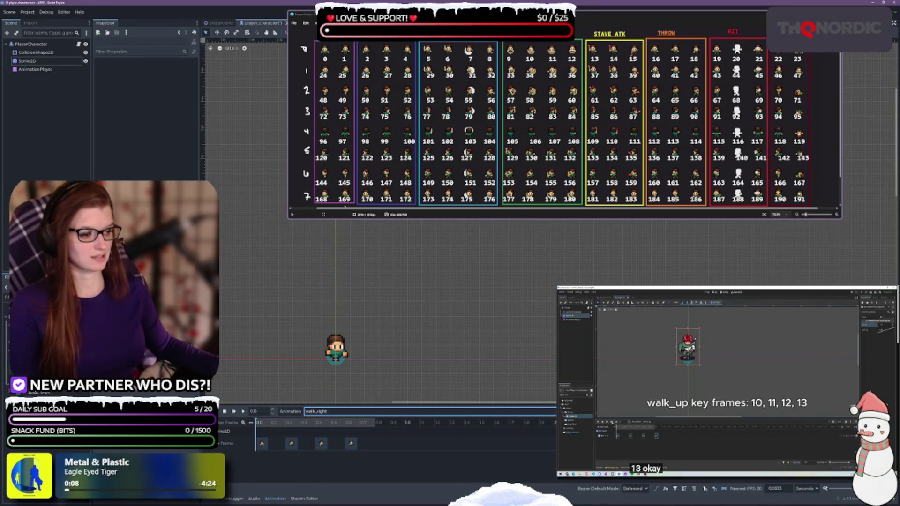
{"action": "left_click", "coordinate": [291, 412]}
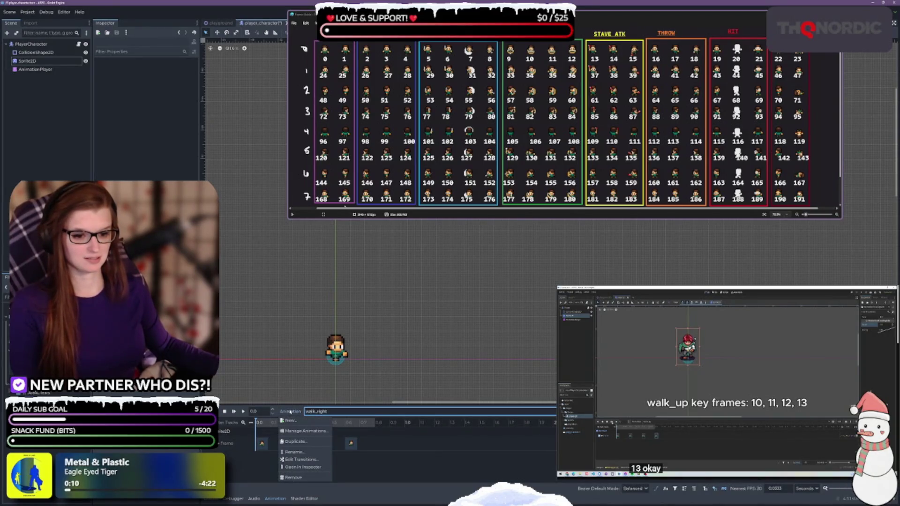
In the Manage Animations window, copy the walk_right animation.
{"action": "left_click", "coordinate": [309, 431]}
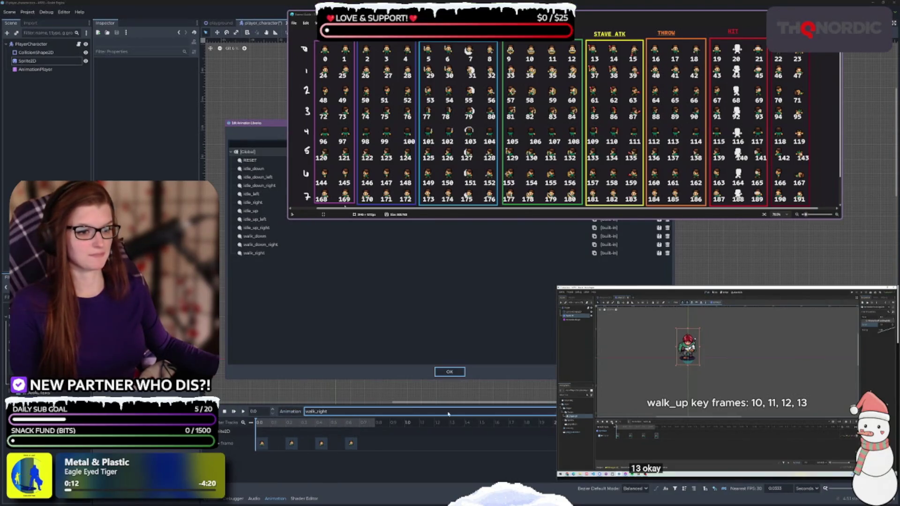
{"action": "mouse_move", "coordinate": [268, 133]}
{"action": "left_mouse_down"}
{"action": "mouse_move", "coordinate": [301, 223]}
{"action": "mouse_move", "coordinate": [288, 243]}
{"action": "mouse_move", "coordinate": [293, 227]}
{"action": "left_mouse_up"}
{"action": "double_click", "coordinate": [309, 360]}
{"action": "right_click", "coordinate": [309, 360]}
{"action": "left_click", "coordinate": [285, 362]}
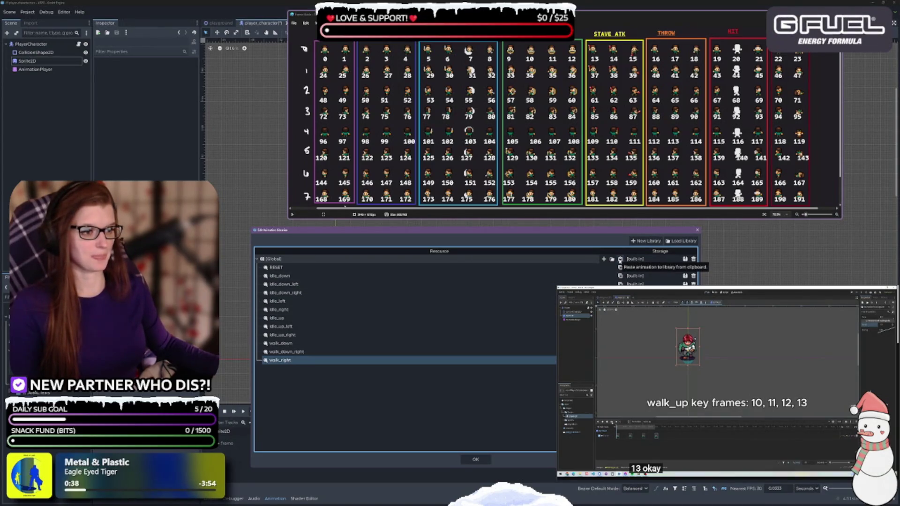
Paste walk_right into [Global] twice, naming the copies walk_up_right and walk_up.
{"action": "left_click", "coordinate": [620, 259]}
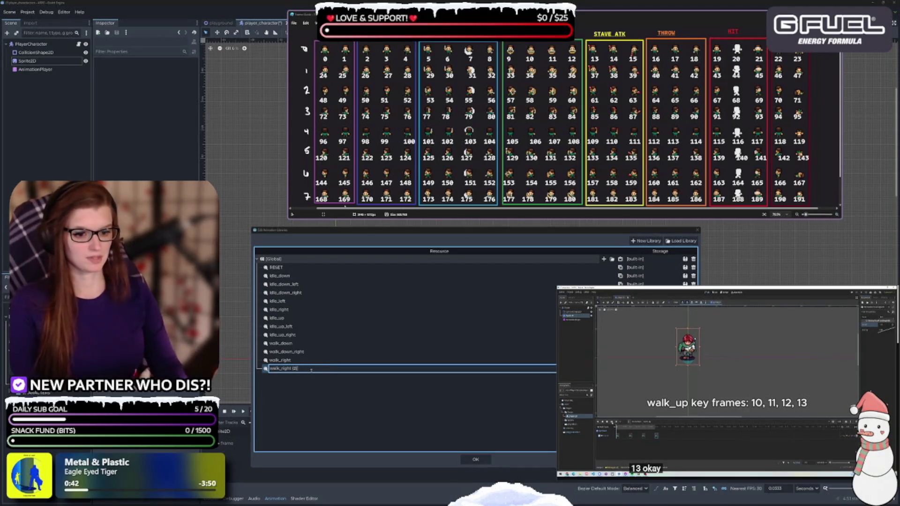
{"action": "key", "text": "BackSpace"}
{"action": "key", "text": "BackSpace"}
{"action": "type", "text": "walk_"}
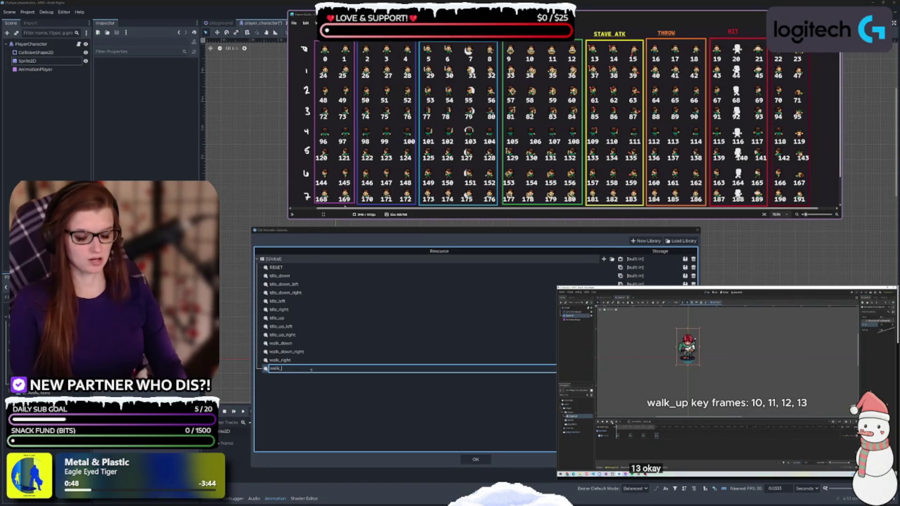
{"action": "type", "text": "up_right"}
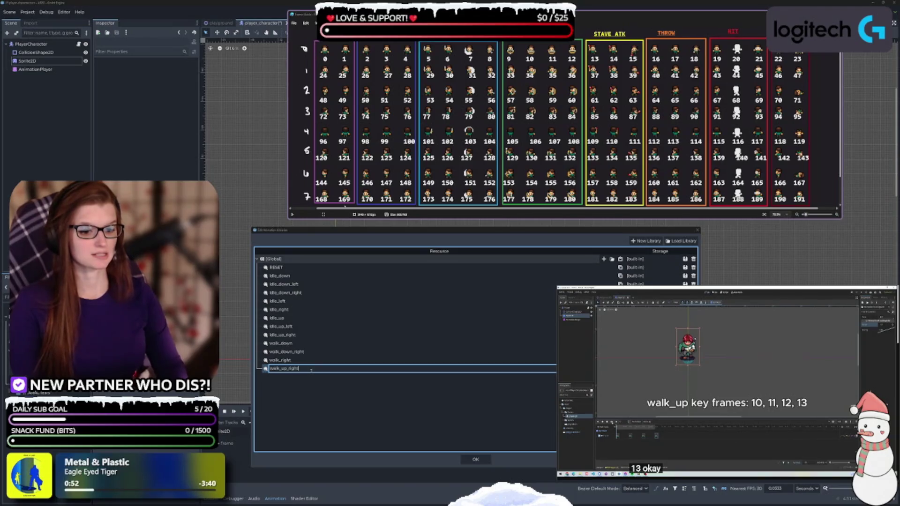
{"action": "key", "text": "Return"}
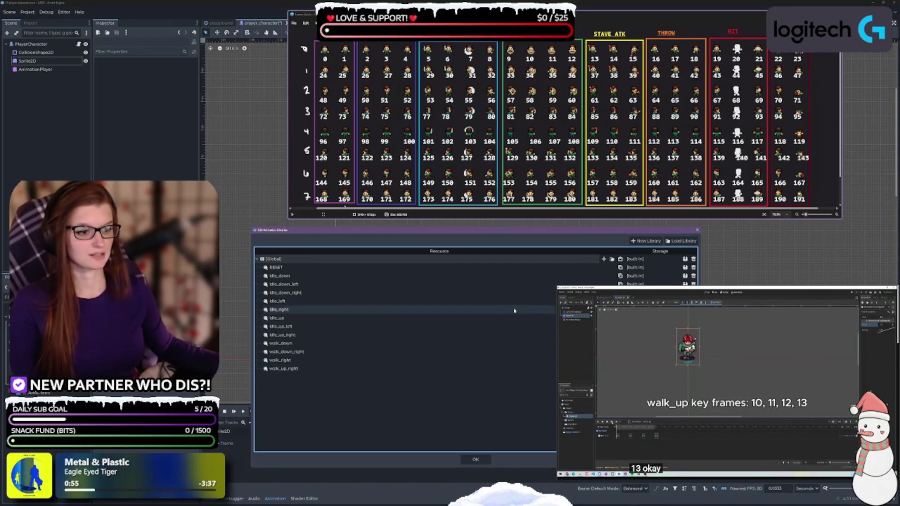
{"action": "left_click", "coordinate": [620, 259]}
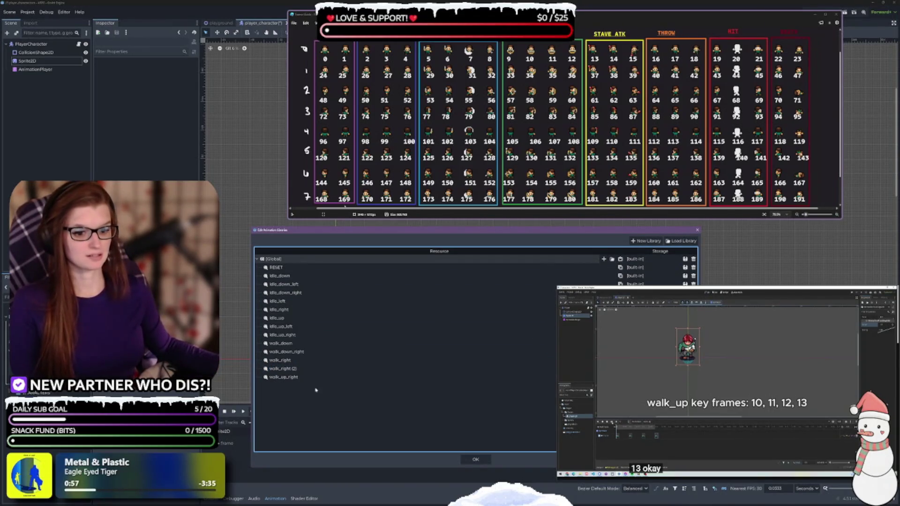
{"action": "key", "text": "End"}
{"action": "key", "text": "BackSpace"}
{"action": "key", "text": "BackSpace"}
{"action": "key", "text": "BackSpace"}
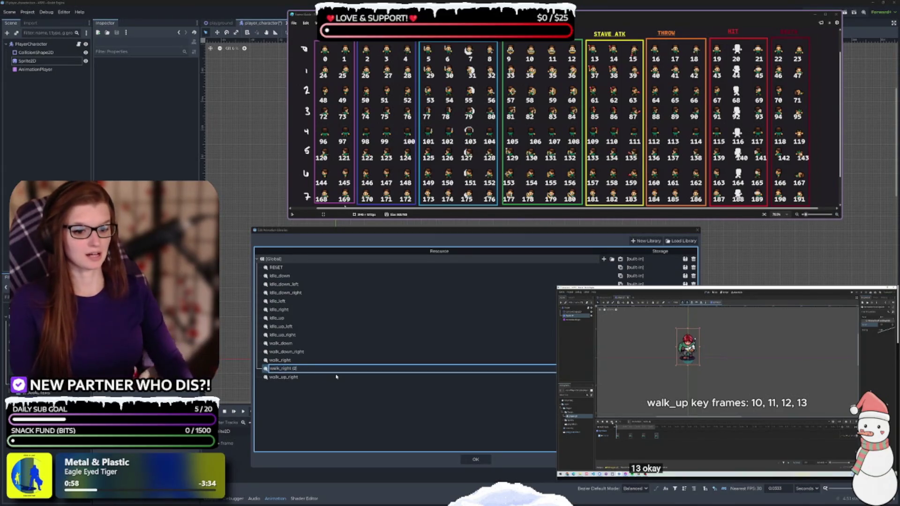
{"action": "type", "text": "up"}
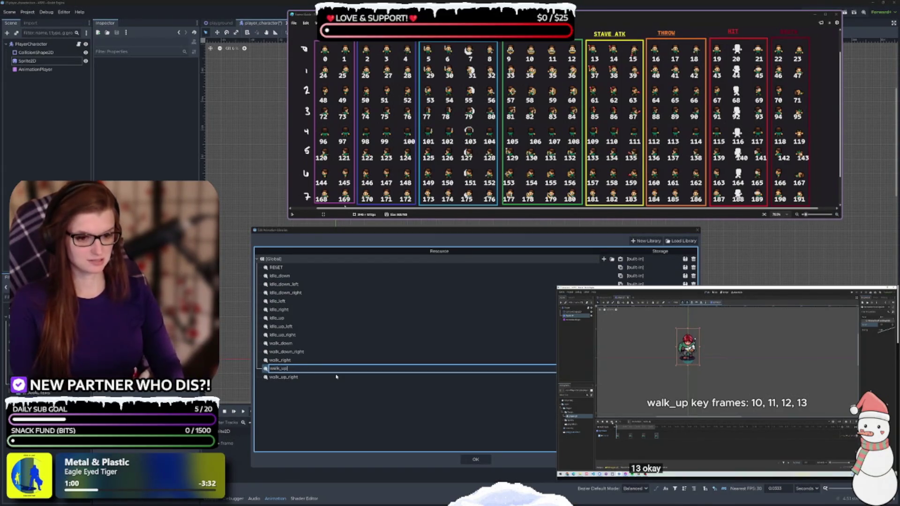
{"action": "key", "text": "Return"}
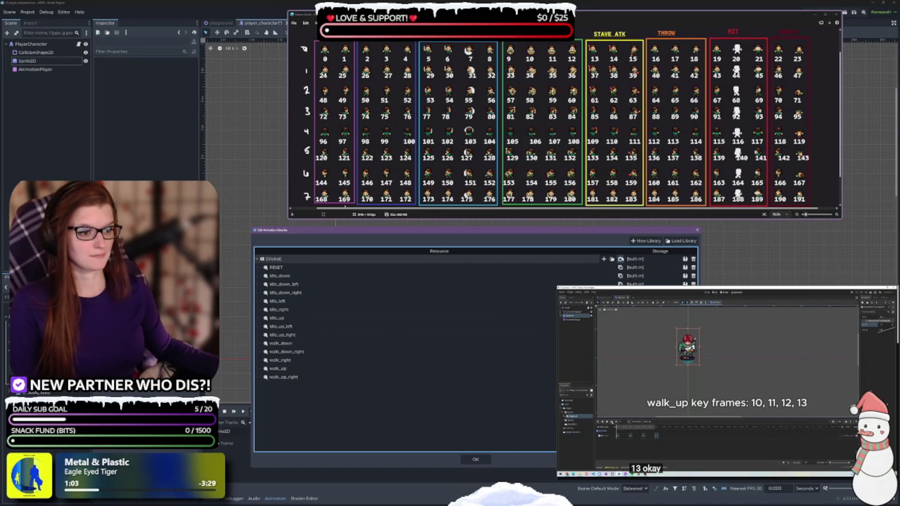
{"action": "left_click", "coordinate": [620, 259]}
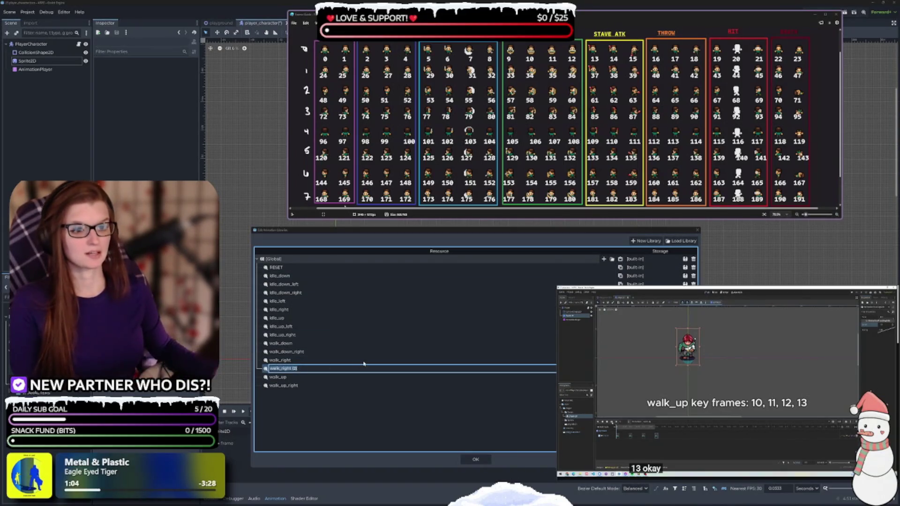
Rename the pasted walk_right copies to walk_up_left and walk_left.
{"action": "key", "text": "End"}
{"action": "key", "text": "BackSpace"}
{"action": "key", "text": "BackSpace"}
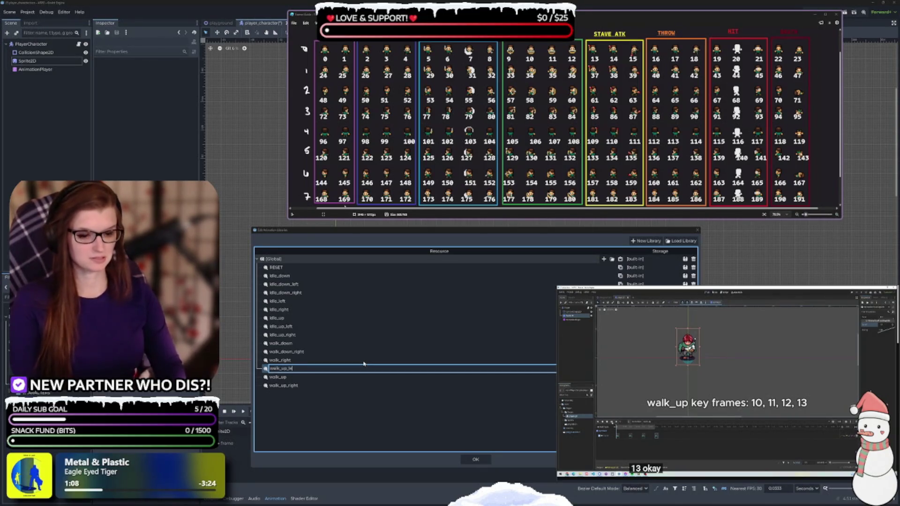
{"action": "key", "text": "Return"}
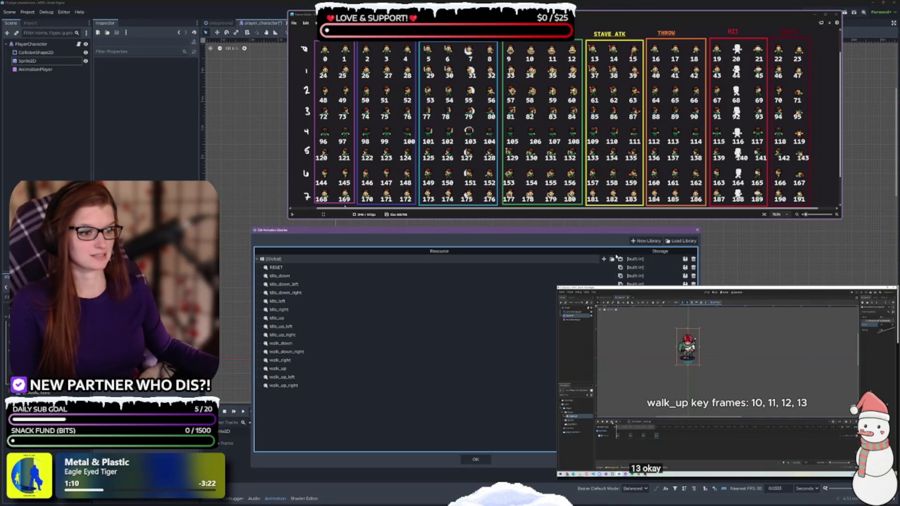
{"action": "double_click", "coordinate": [332, 370]}
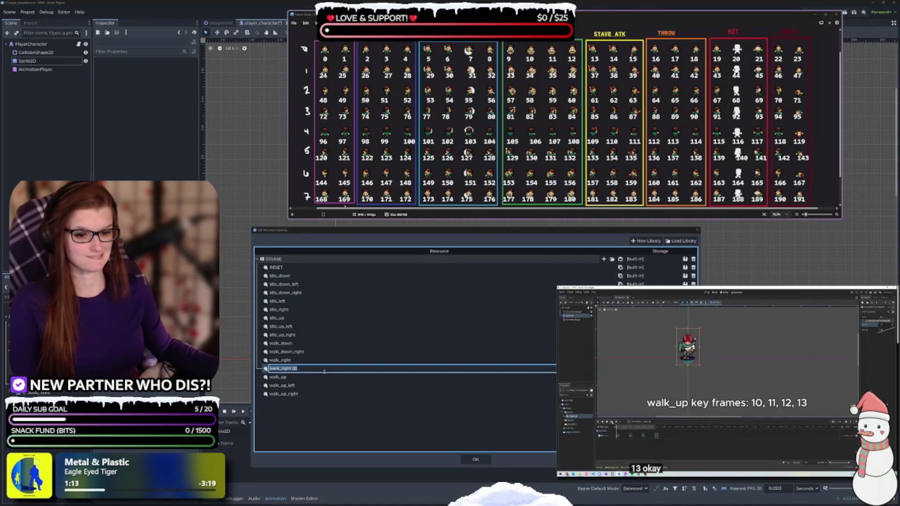
{"action": "key", "text": "End"}
{"action": "key", "text": "BackSpace"}
{"action": "key", "text": "BackSpace"}
{"action": "key", "text": "BackSpace"}
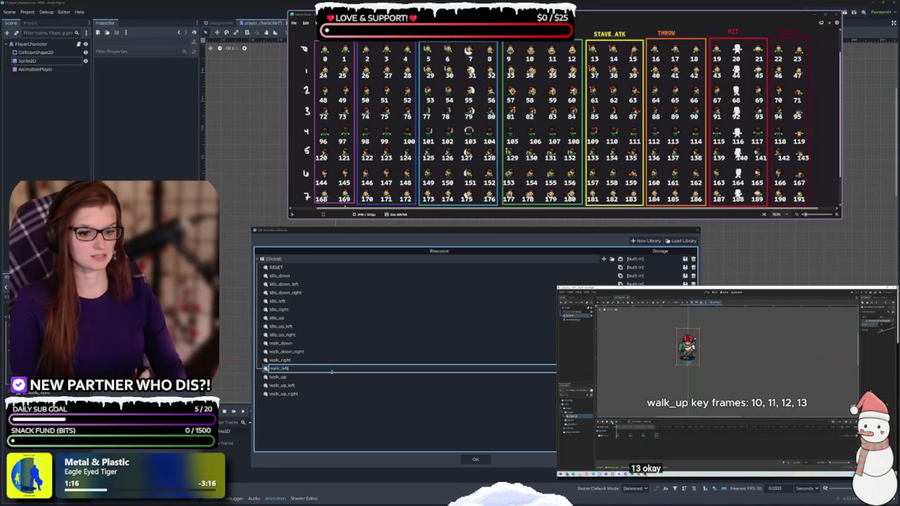
{"action": "key", "text": "Return"}
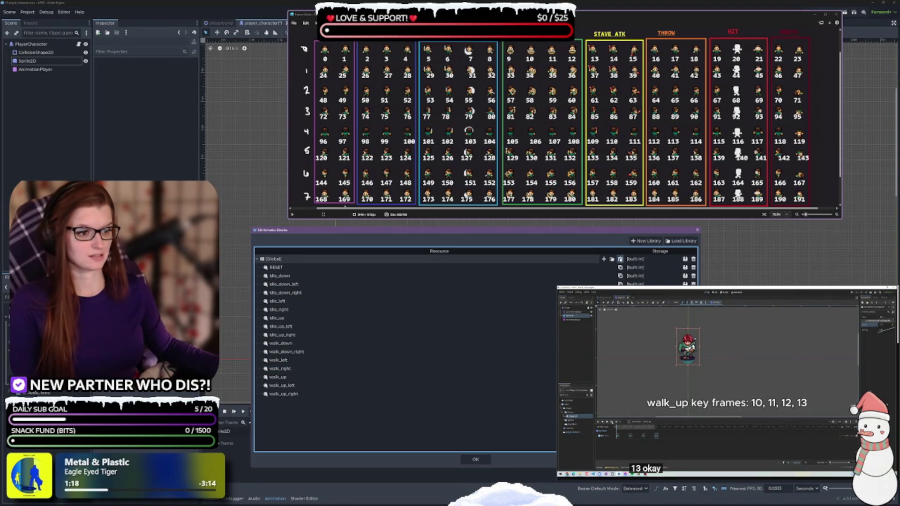
Paste one more walk_right copy and rename it walk_down_left.
{"action": "left_click", "coordinate": [620, 259]}
{"action": "double_click", "coordinate": [367, 376]}
{"action": "key", "text": "End"}
{"action": "key", "text": "BackSpace"}
{"action": "key", "text": "BackSpace"}
{"action": "key", "text": "BackSpace"}
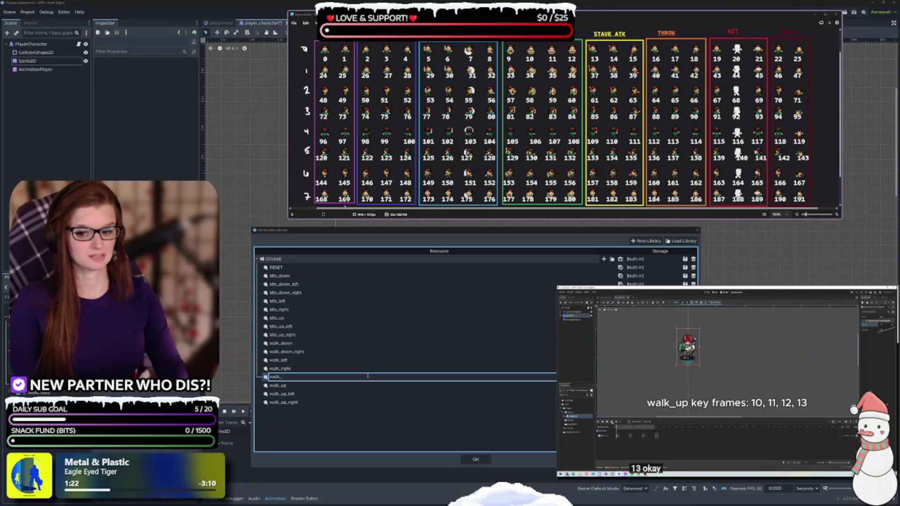
{"action": "type", "text": "down_left"}
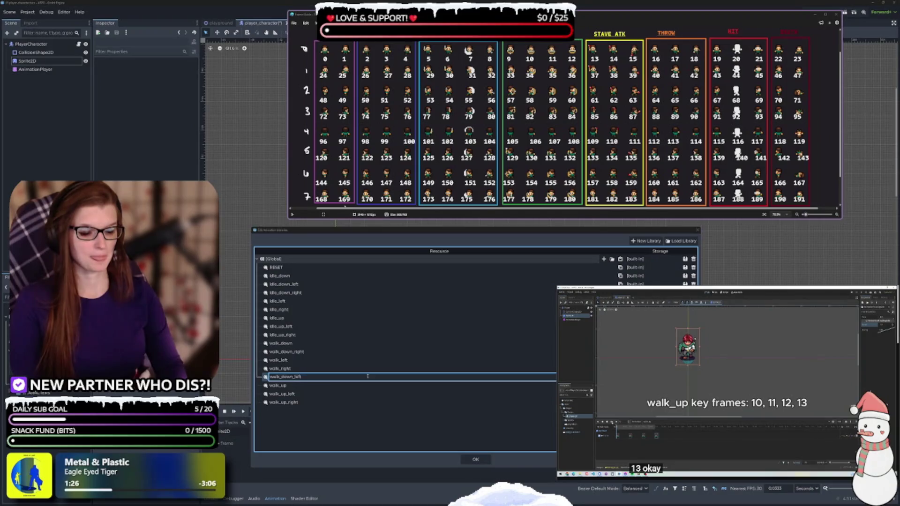
{"action": "key", "text": "Return"}
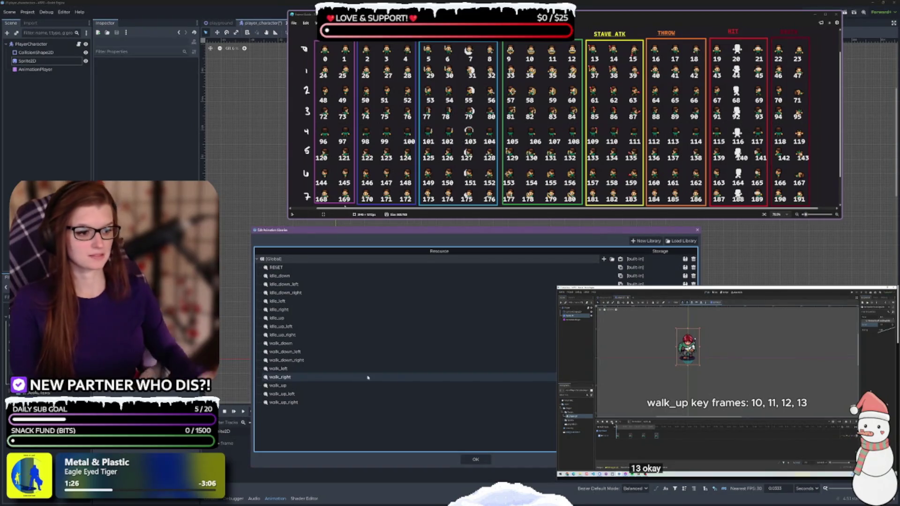
Close the library manager and load walk_down_left for editing.
{"action": "left_click", "coordinate": [476, 460]}
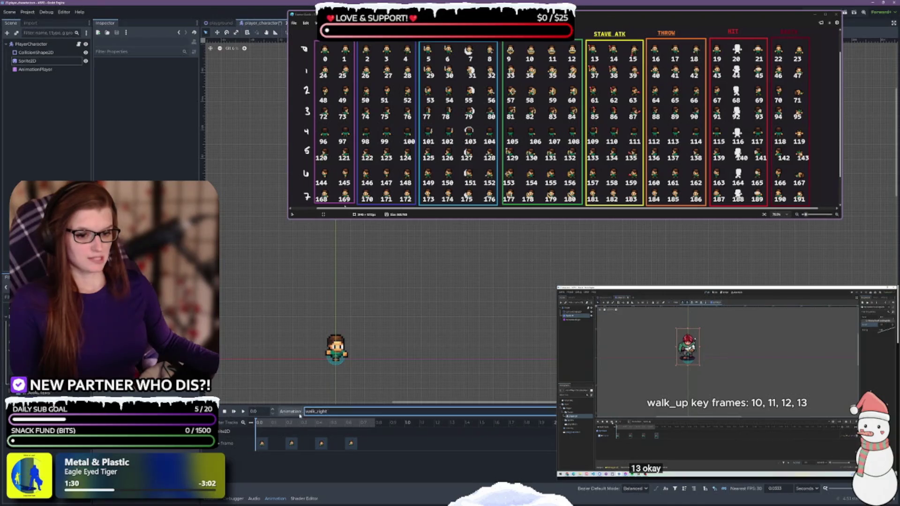
{"action": "left_click", "coordinate": [319, 411]}
{"action": "left_click", "coordinate": [335, 449]}
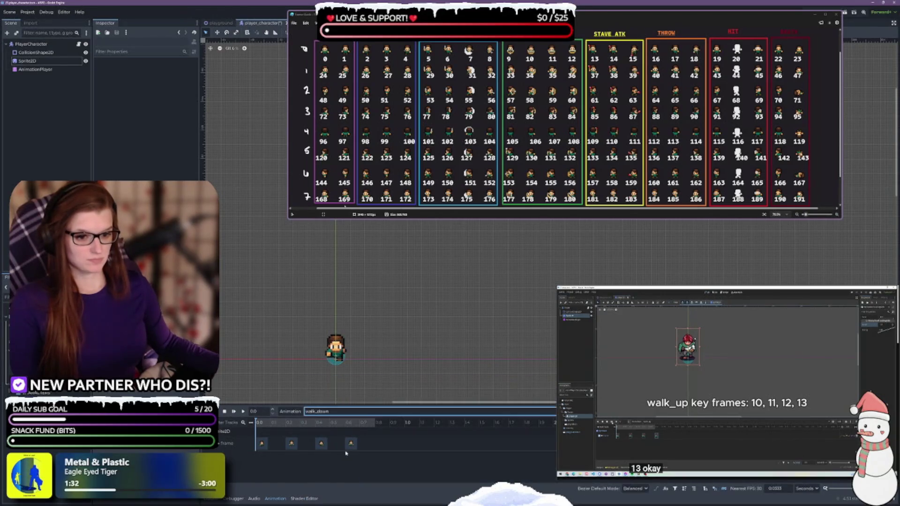
{"action": "left_click", "coordinate": [338, 412]}
{"action": "left_click", "coordinate": [332, 456]}
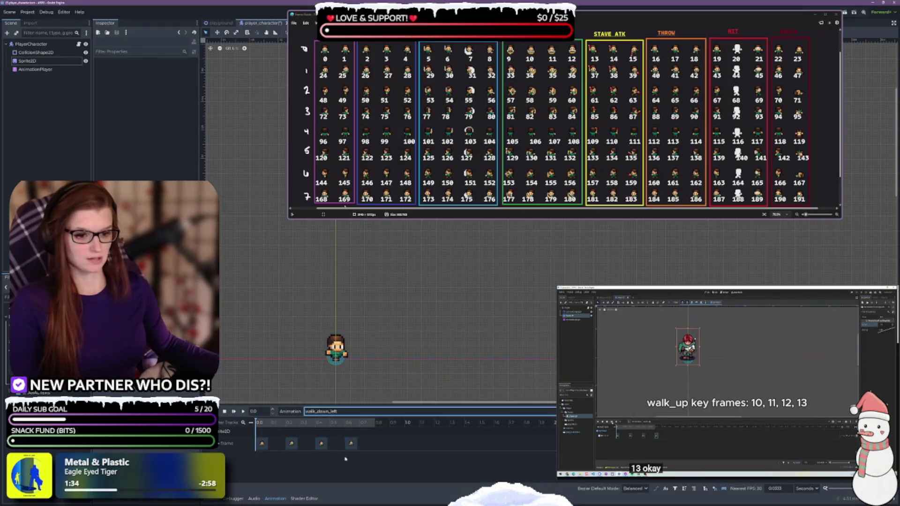
{"action": "left_click", "coordinate": [263, 444]}
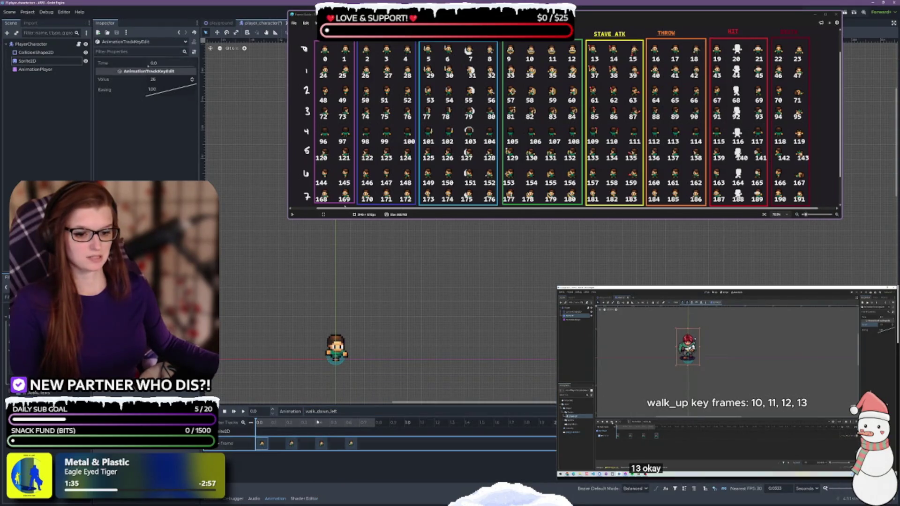
Set walk_down_left's first key to frame 170 and its 0.2/0.6 s keys to 171.
{"action": "left_click", "coordinate": [160, 81]}
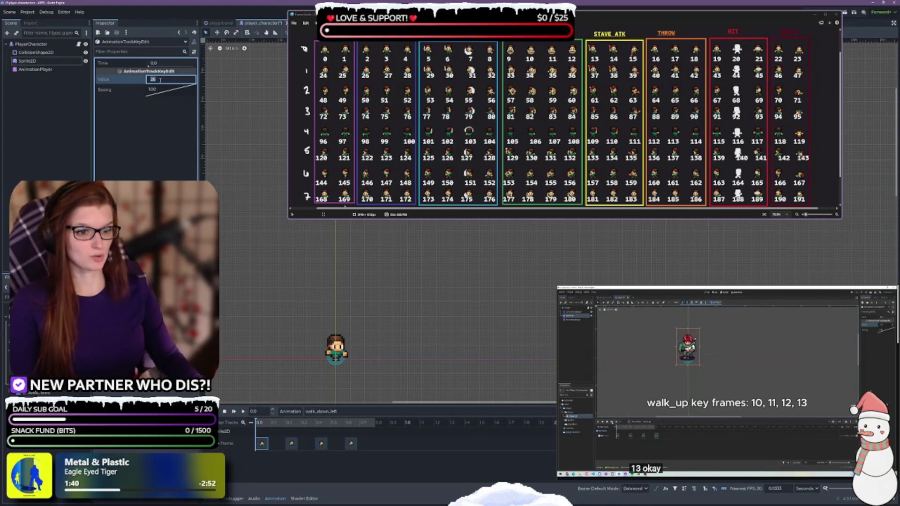
{"action": "type", "text": "170"}
{"action": "key", "text": "Return"}
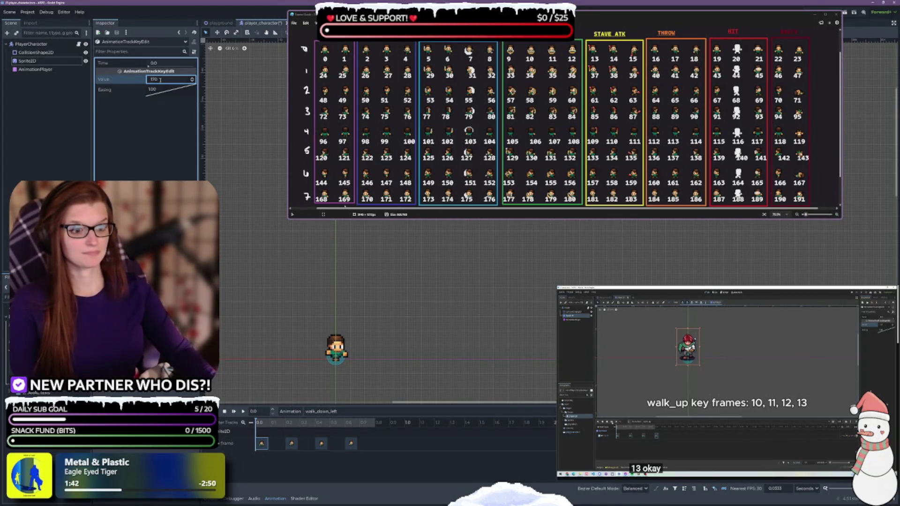
{"action": "left_click", "coordinate": [291, 443]}
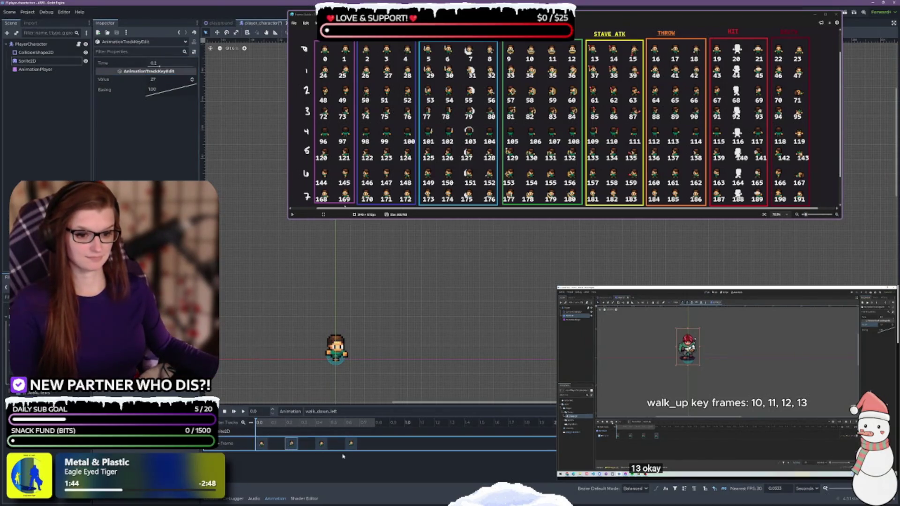
{"action": "left_click", "coordinate": [351, 443], "text": "shift"}
{"action": "left_click", "coordinate": [162, 70]}
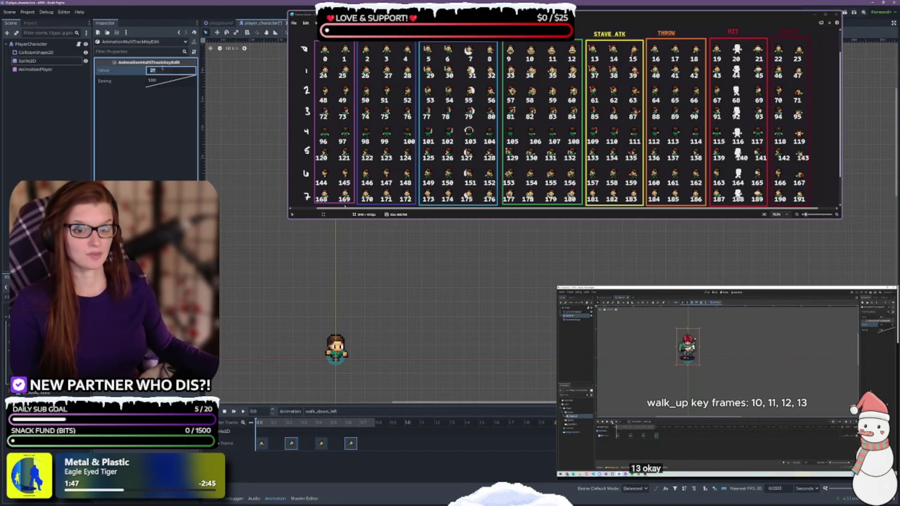
{"action": "type", "text": "171"}
Set the 0.4 s key to frame 172 and play walk_down_left to preview it.
{"action": "left_click", "coordinate": [321, 443]}
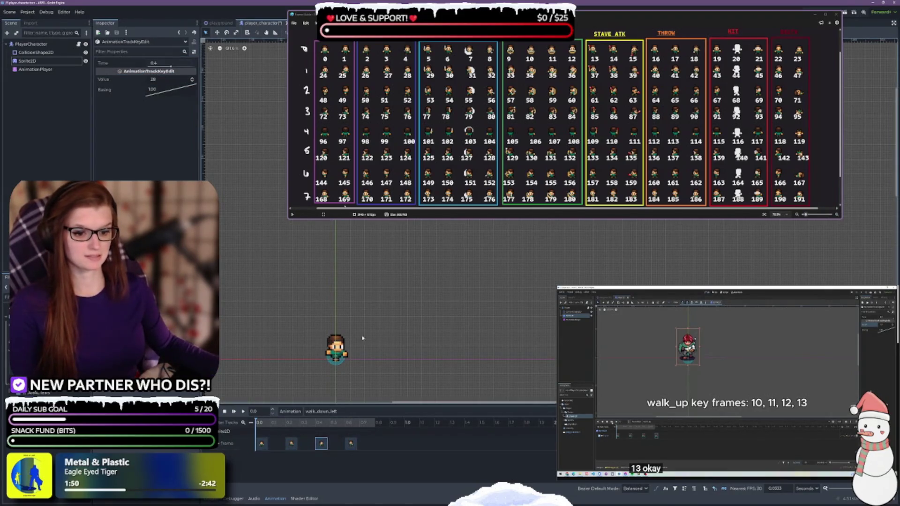
{"action": "left_click", "coordinate": [161, 80]}
{"action": "type", "text": "172"}
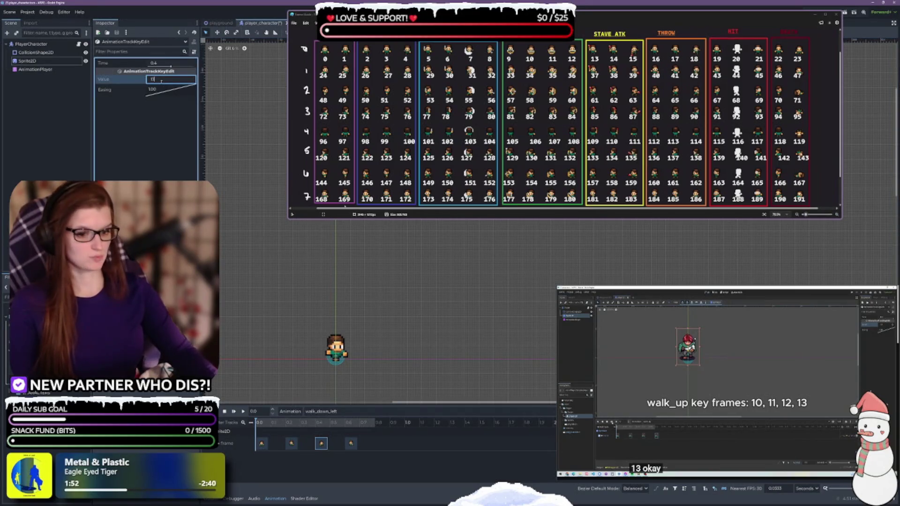
{"action": "key", "text": "Return"}
{"action": "left_click", "coordinate": [243, 411]}
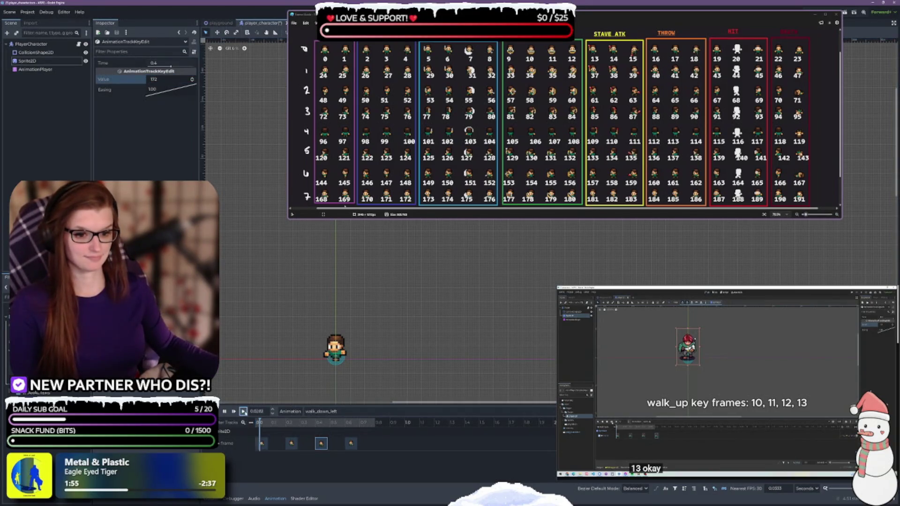
{"action": "left_click", "coordinate": [320, 412]}
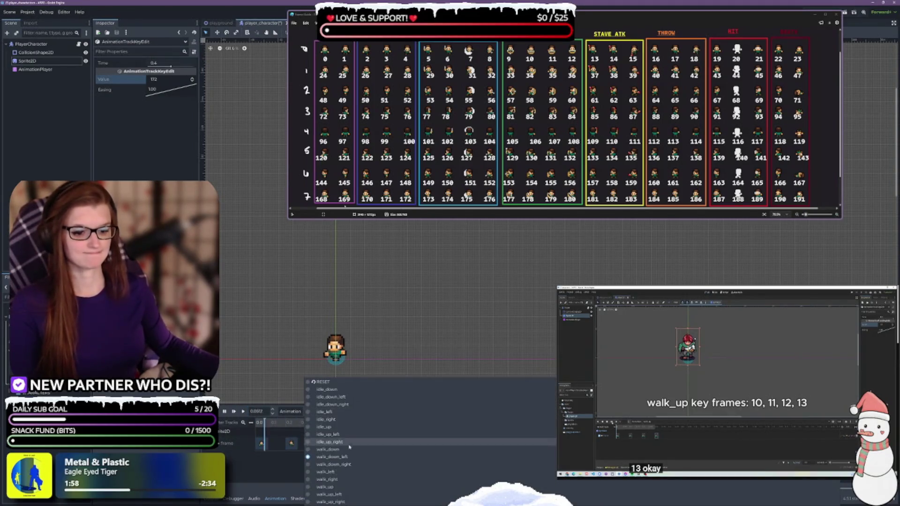
Preview walk_down_right, then load the walk_left animation.
{"action": "left_click", "coordinate": [351, 463]}
{"action": "left_click", "coordinate": [244, 412]}
{"action": "left_click", "coordinate": [323, 411]}
{"action": "left_click", "coordinate": [356, 473]}
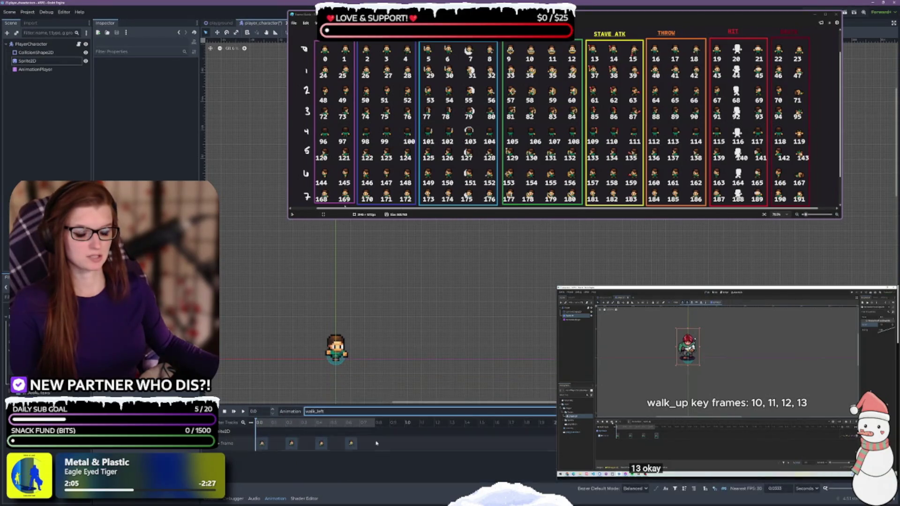
Set walk_left's first key to frame 146 and its 0.2/0.6 s keys to 147.
{"action": "left_click", "coordinate": [265, 448]}
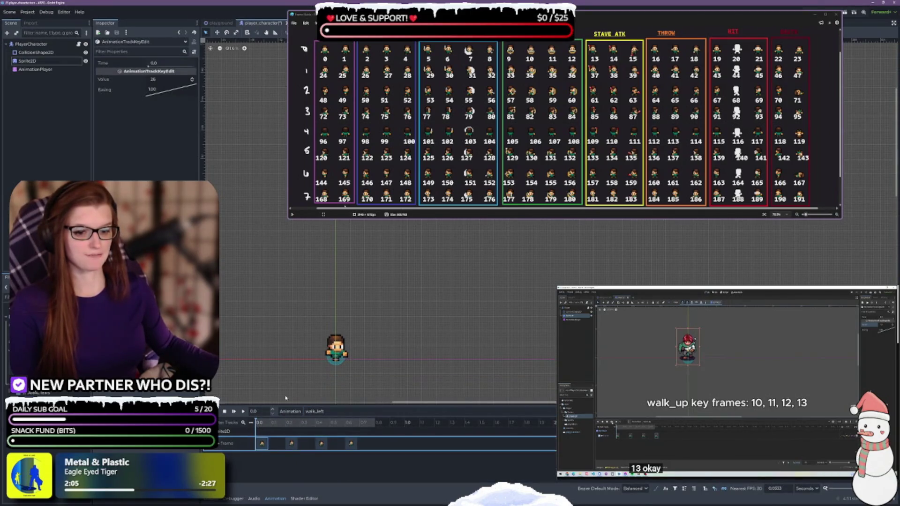
{"action": "left_click", "coordinate": [164, 80]}
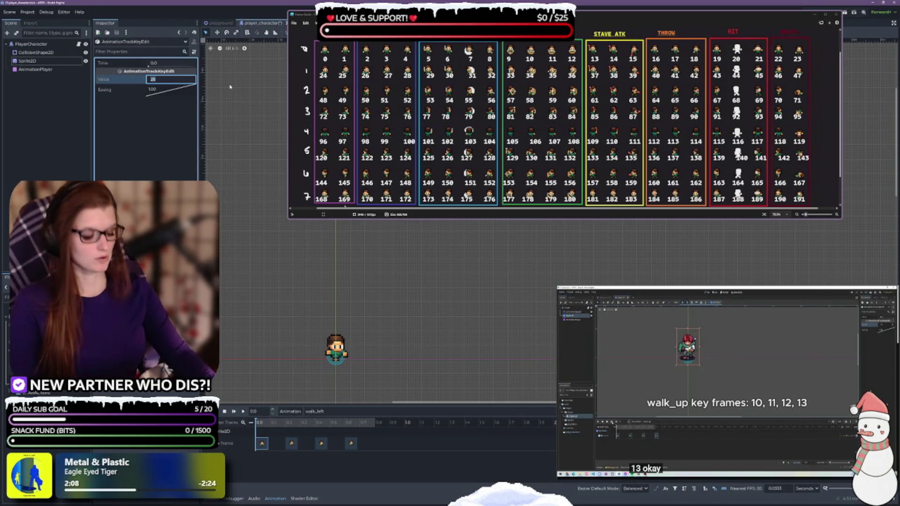
{"action": "type", "text": "146"}
{"action": "key", "text": "Return"}
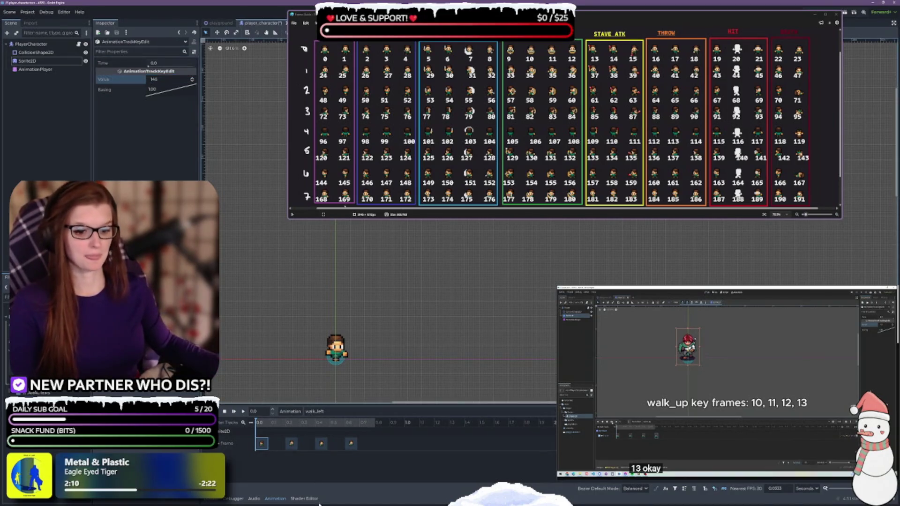
{"action": "left_click", "coordinate": [291, 443]}
{"action": "left_click", "coordinate": [351, 444], "text": "shift"}
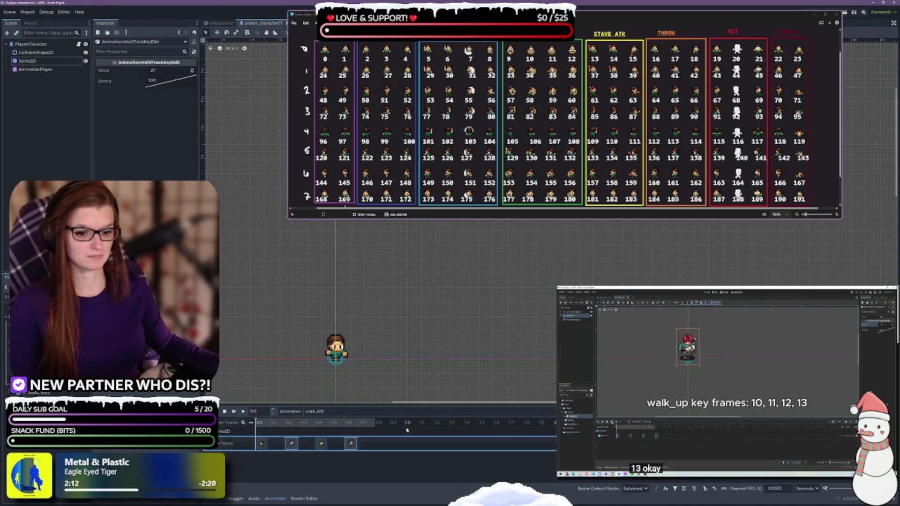
{"action": "left_click", "coordinate": [164, 70]}
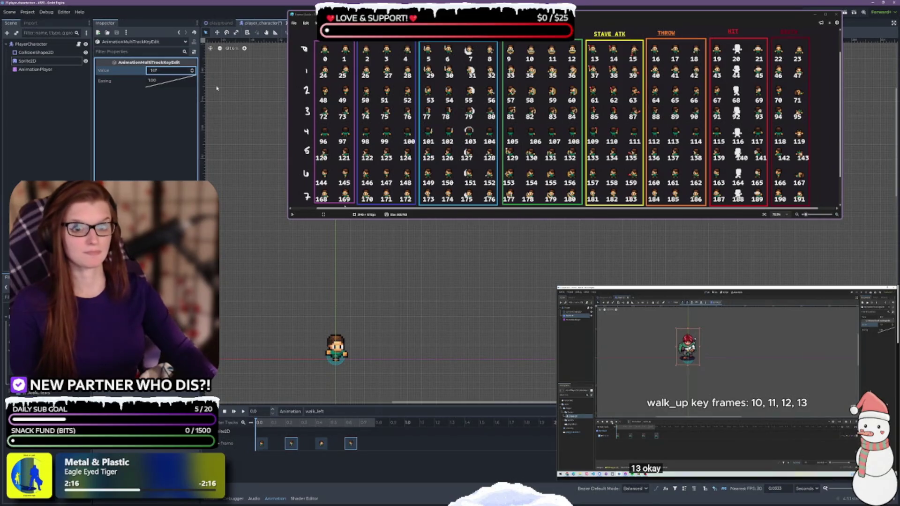
{"action": "key", "text": "Return"}
Set walk_left's 0.4 s key to frame 148, preview it, then load walk_right.
{"action": "left_click", "coordinate": [322, 443]}
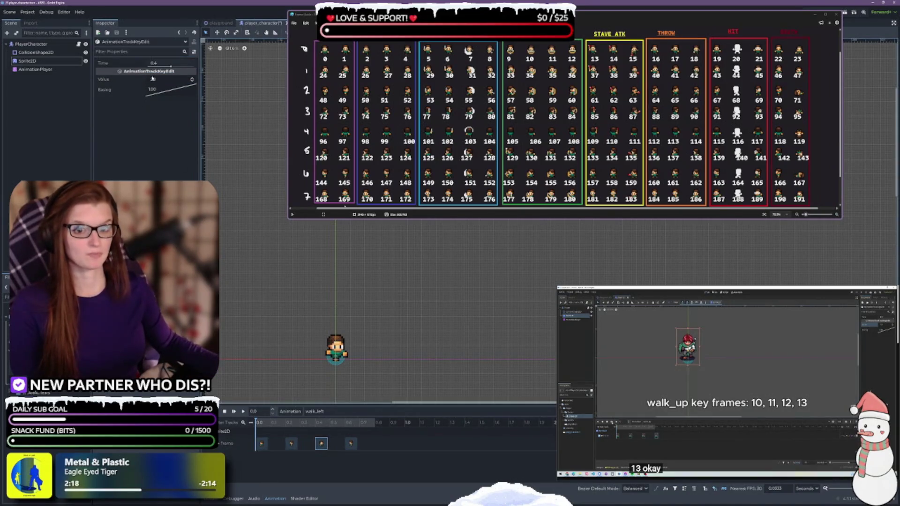
{"action": "left_click", "coordinate": [169, 79]}
{"action": "type", "text": "148"}
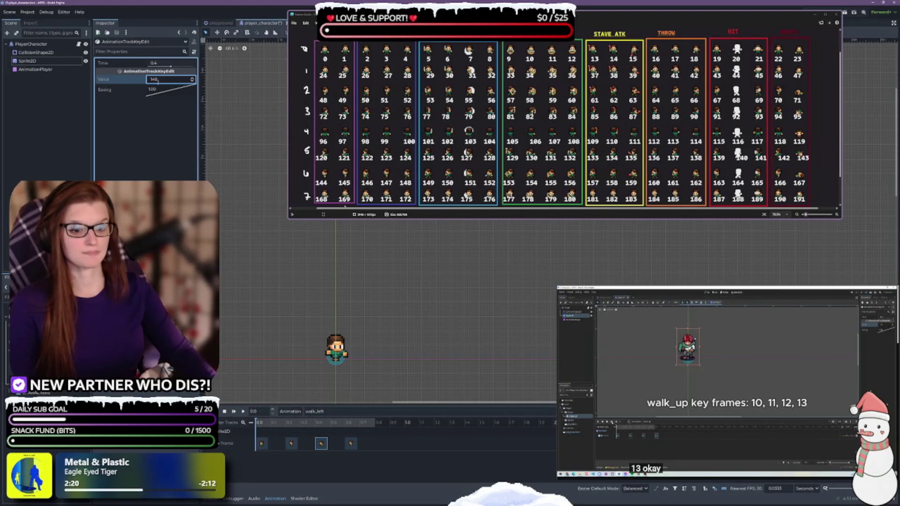
{"action": "key", "text": "Return"}
{"action": "left_click", "coordinate": [243, 411]}
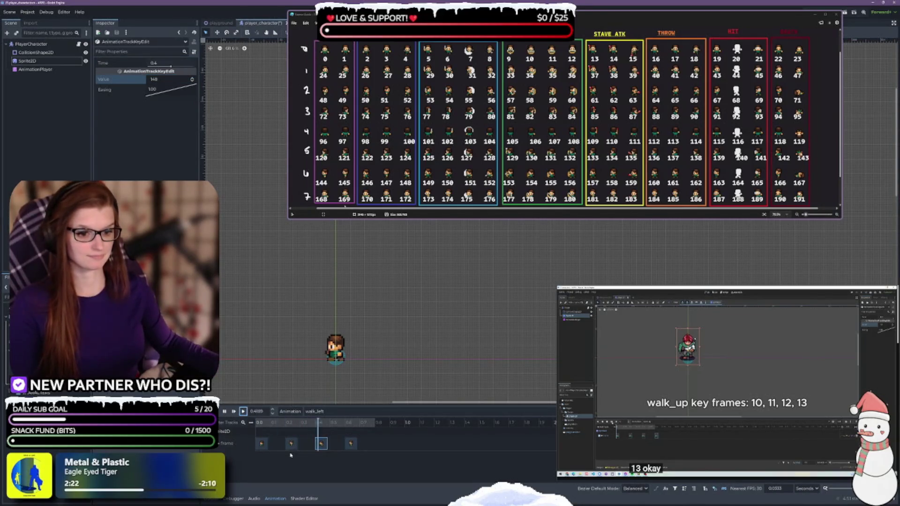
{"action": "left_click", "coordinate": [315, 412]}
{"action": "left_click", "coordinate": [315, 435]}
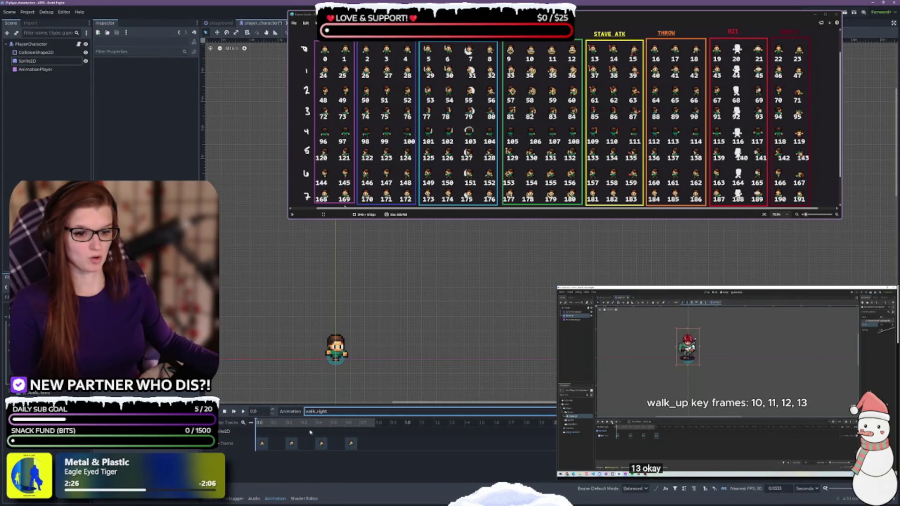
Set walk_right's keys to frame 50, then 51 at 0.2/0.6 s and 52 at 0.4 s.
{"action": "left_click", "coordinate": [261, 443]}
{"action": "left_click", "coordinate": [166, 81]}
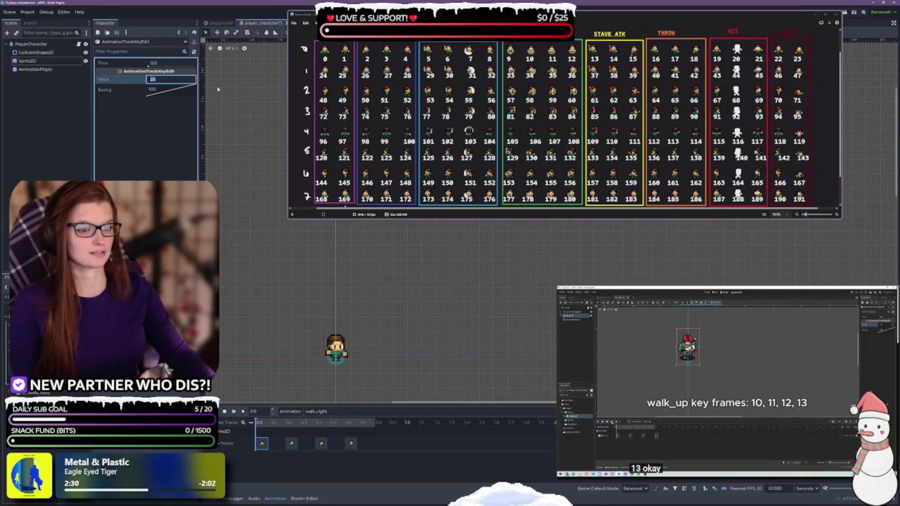
{"action": "type", "text": "50"}
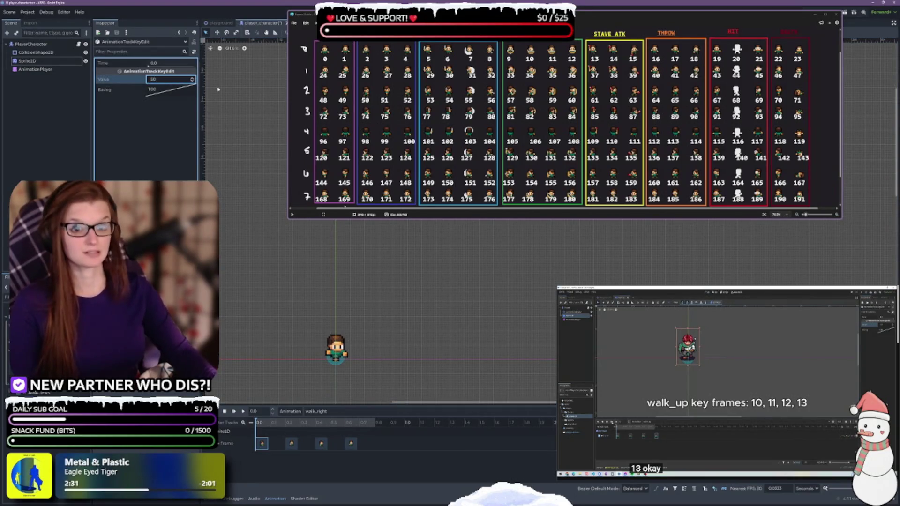
{"action": "key", "text": "Return"}
{"action": "left_click", "coordinate": [291, 444]}
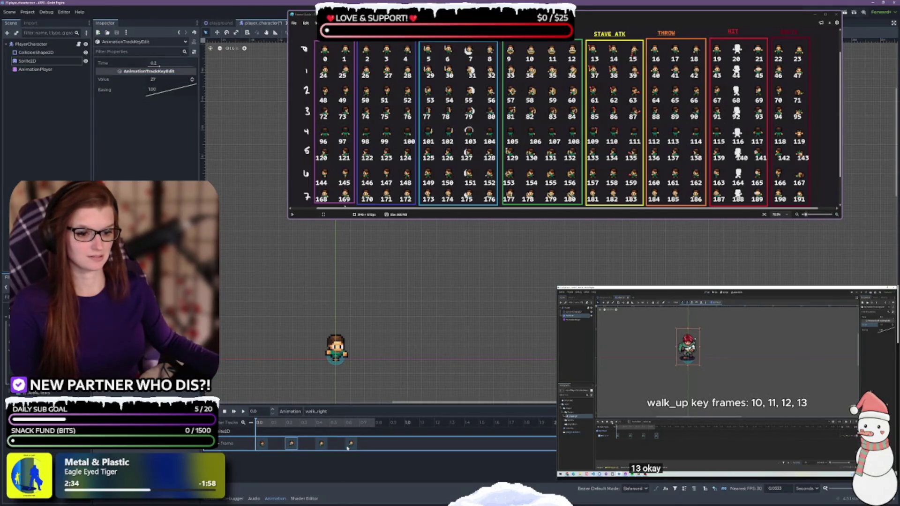
{"action": "left_click", "coordinate": [352, 444], "text": "shift"}
{"action": "left_click", "coordinate": [148, 70]}
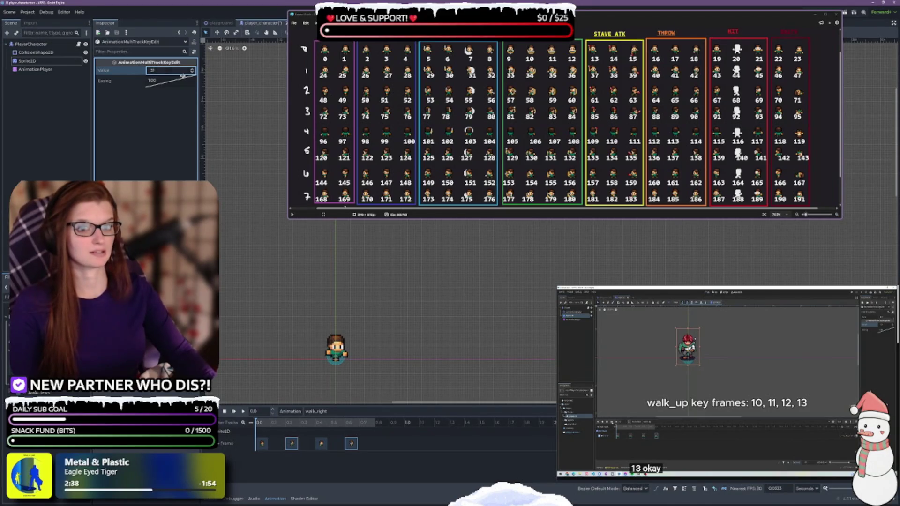
{"action": "key", "text": "Return"}
{"action": "left_click", "coordinate": [322, 444]}
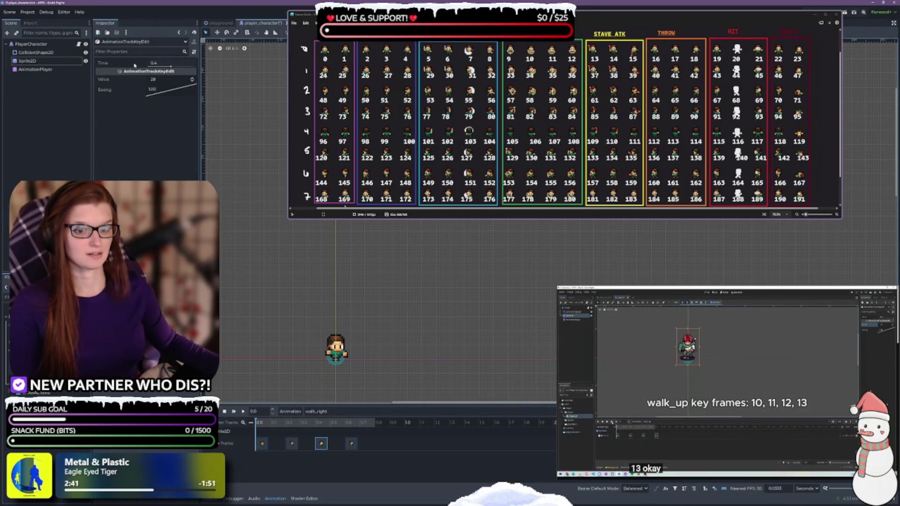
{"action": "left_click", "coordinate": [166, 80]}
{"action": "type", "text": "52"}
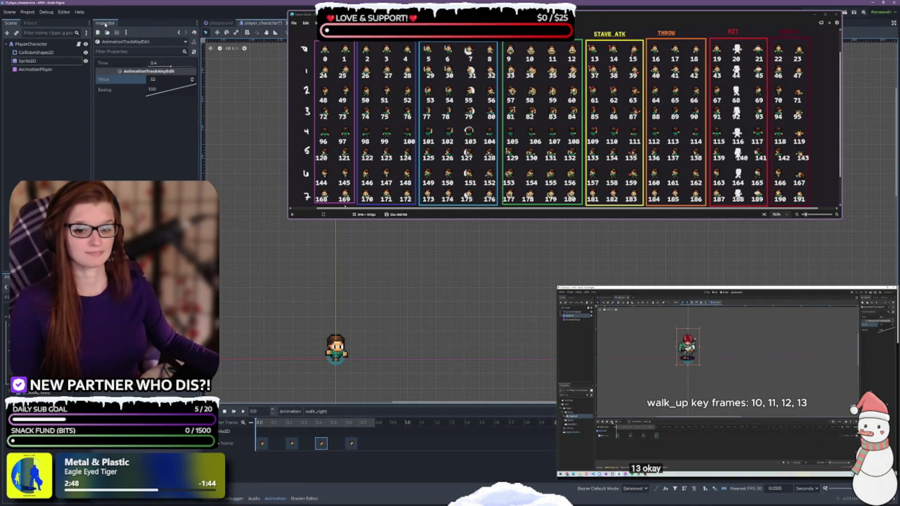
{"action": "left_click", "coordinate": [196, 24]}
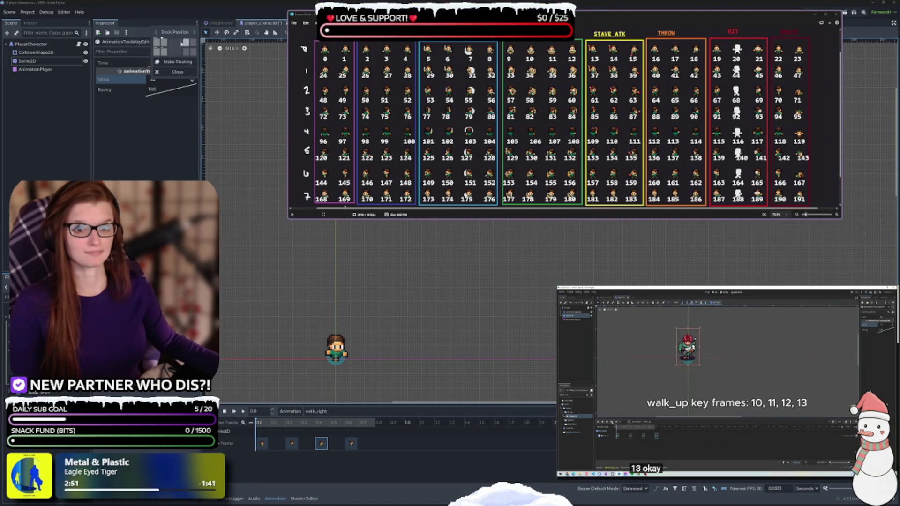
Float the Inspector beside the character sprite and save the player_character scene.
{"action": "left_click", "coordinate": [168, 62]}
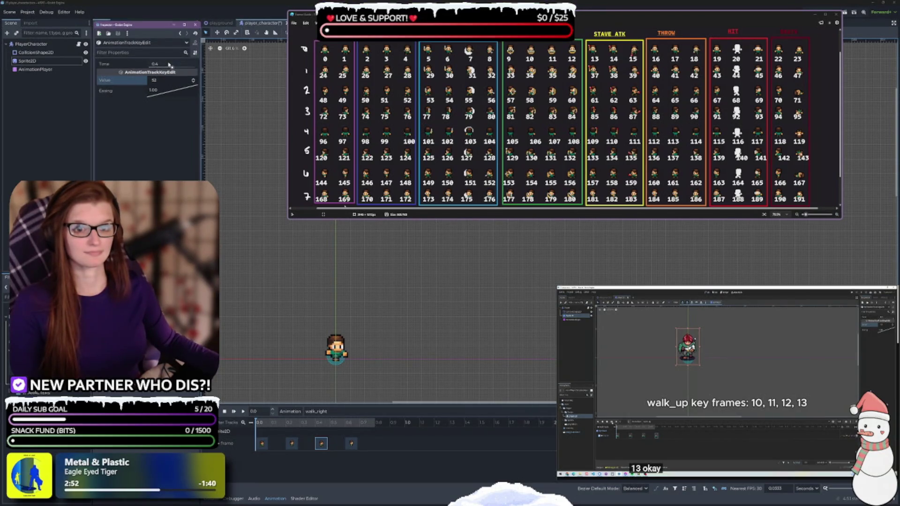
{"action": "mouse_move", "coordinate": [155, 26]}
{"action": "left_mouse_down"}
{"action": "mouse_move", "coordinate": [311, 60]}
{"action": "mouse_move", "coordinate": [291, 293]}
{"action": "mouse_move", "coordinate": [299, 298]}
{"action": "left_mouse_up"}
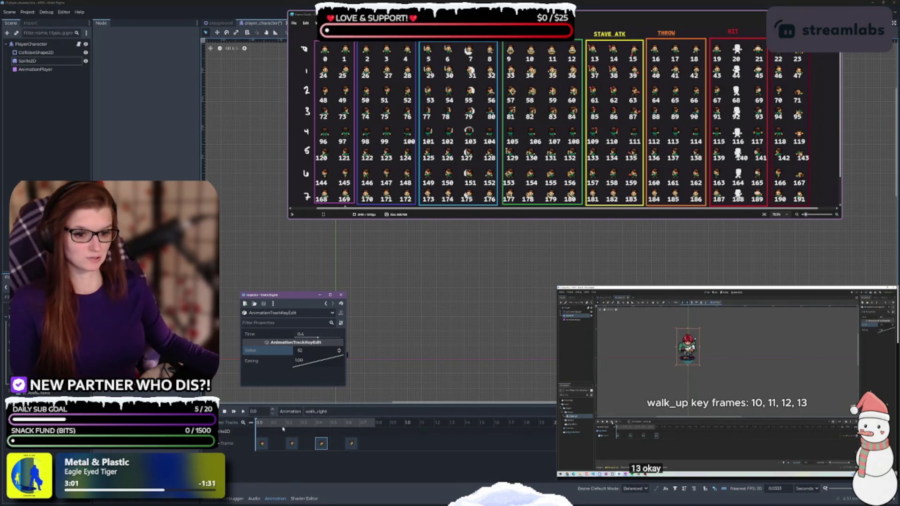
{"action": "mouse_move", "coordinate": [281, 295]}
{"action": "left_mouse_down"}
{"action": "mouse_move", "coordinate": [209, 297]}
{"action": "mouse_move", "coordinate": [245, 299]}
{"action": "left_mouse_up"}
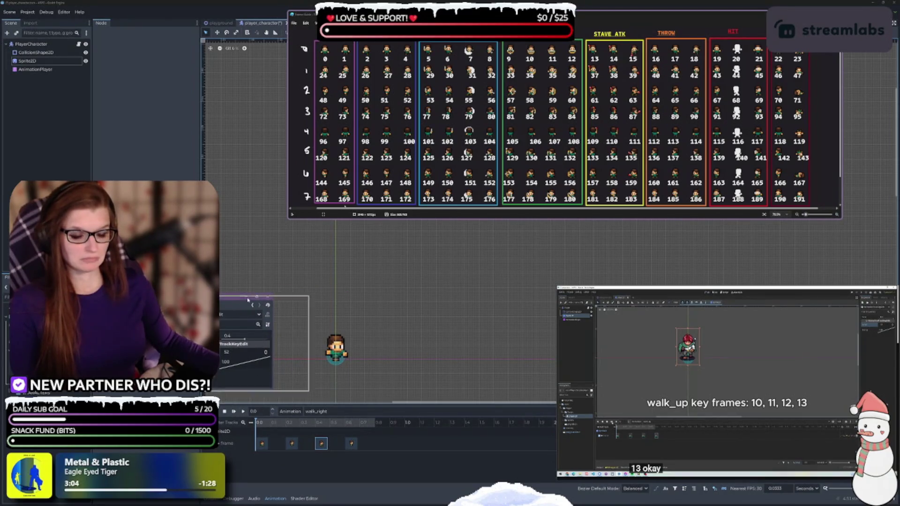
{"action": "left_click_drag", "start_coordinate": [374, 359], "coordinate": [434, 344]}
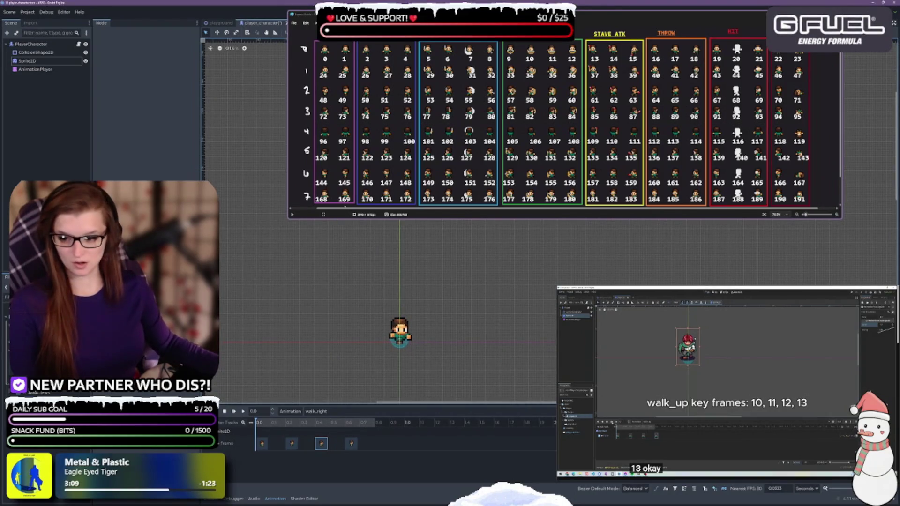
{"action": "key", "text": "ctrl+s"}
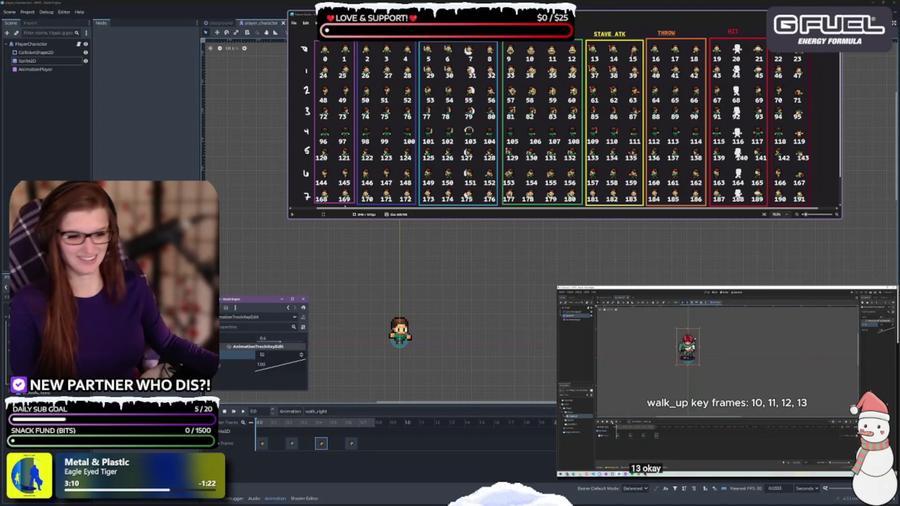
{"action": "left_click_drag", "start_coordinate": [225, 296], "coordinate": [279, 294]}
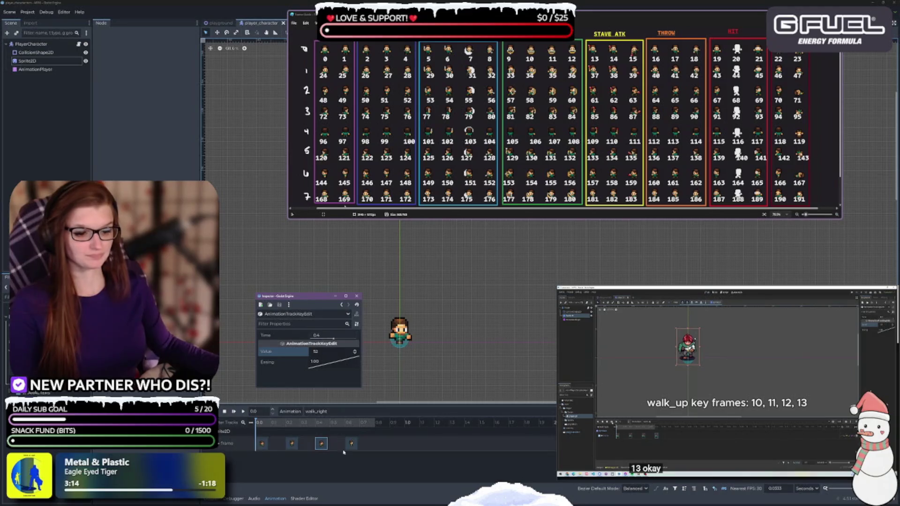
Preview walk_right, nudge the floating Inspector aside, and load walk_up for editing.
{"action": "left_click", "coordinate": [244, 411]}
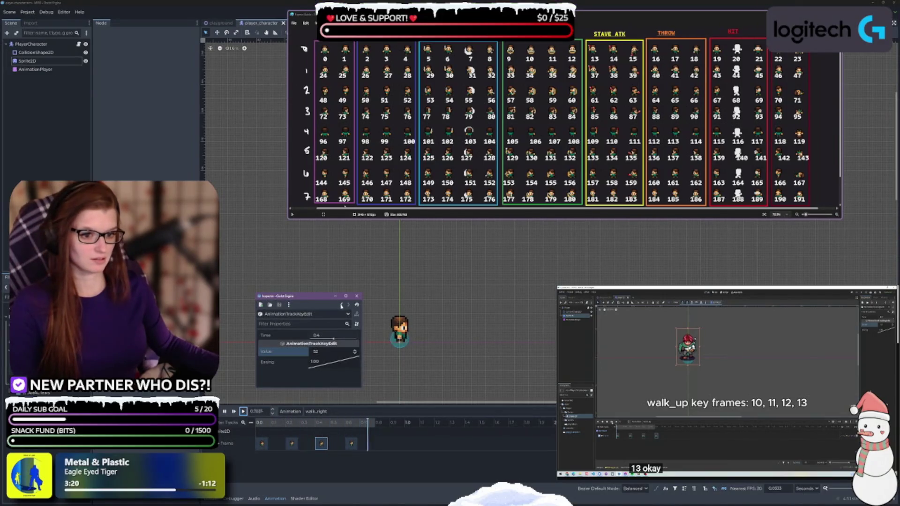
{"action": "left_click", "coordinate": [289, 306]}
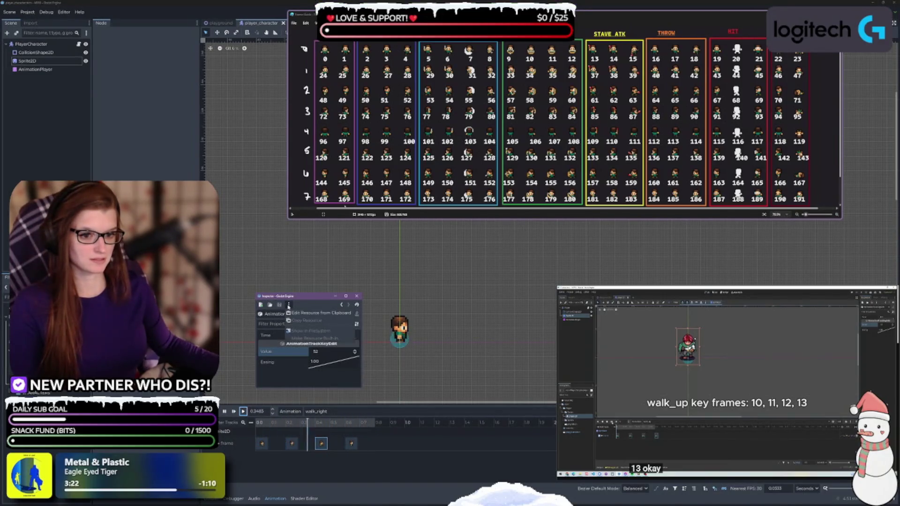
{"action": "left_click", "coordinate": [288, 307]}
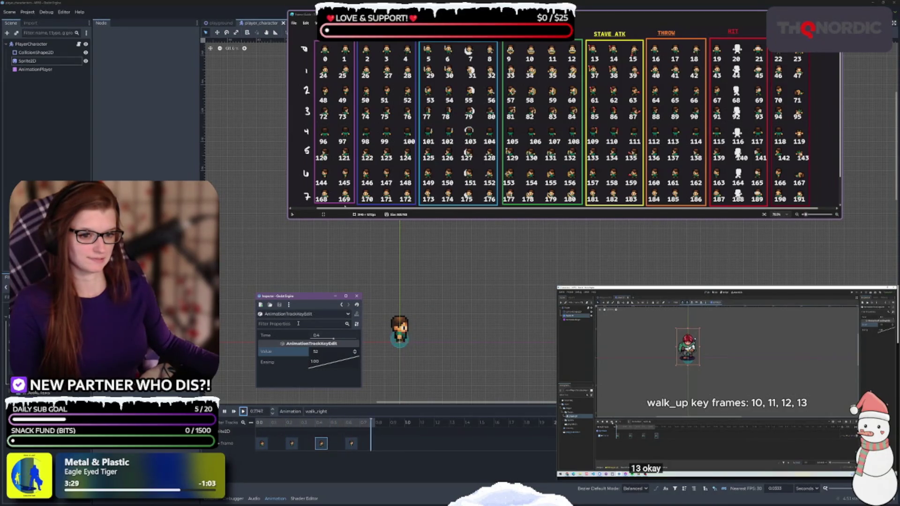
{"action": "left_click_drag", "start_coordinate": [302, 297], "coordinate": [304, 293]}
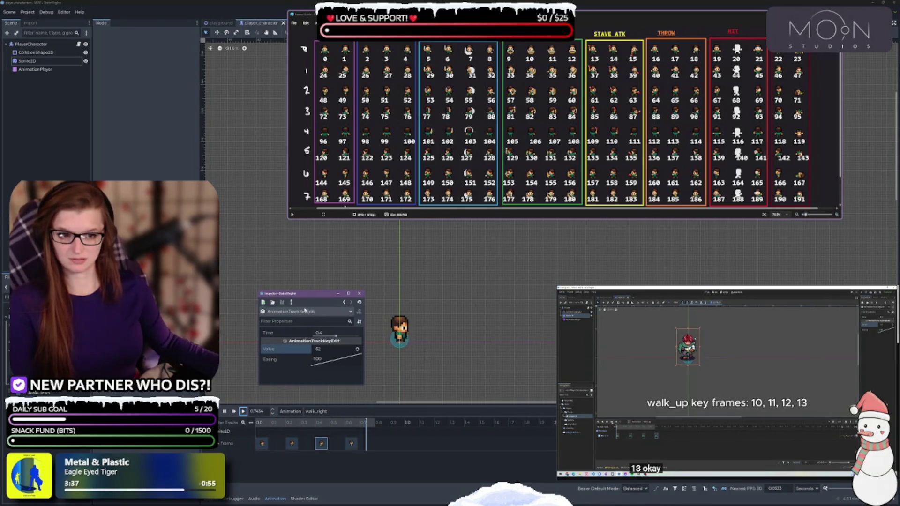
{"action": "left_click_drag", "start_coordinate": [303, 293], "coordinate": [303, 288]}
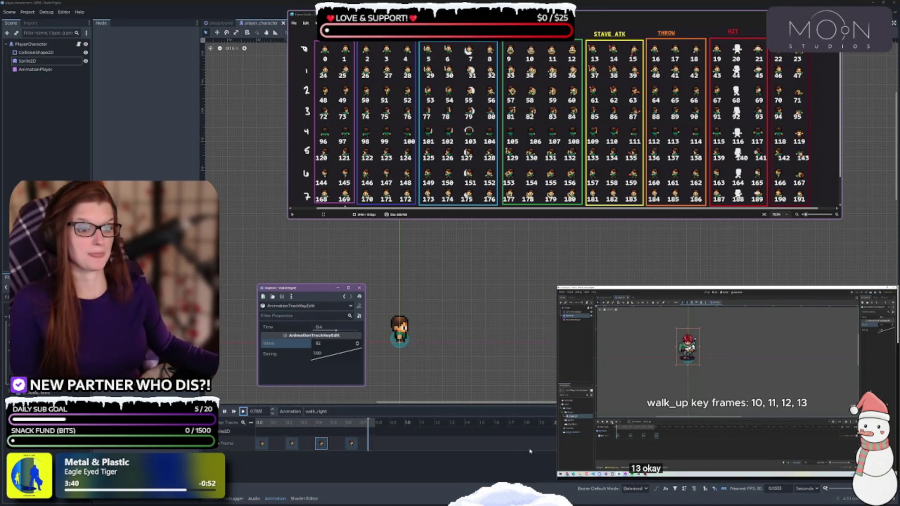
{"action": "left_click", "coordinate": [358, 413]}
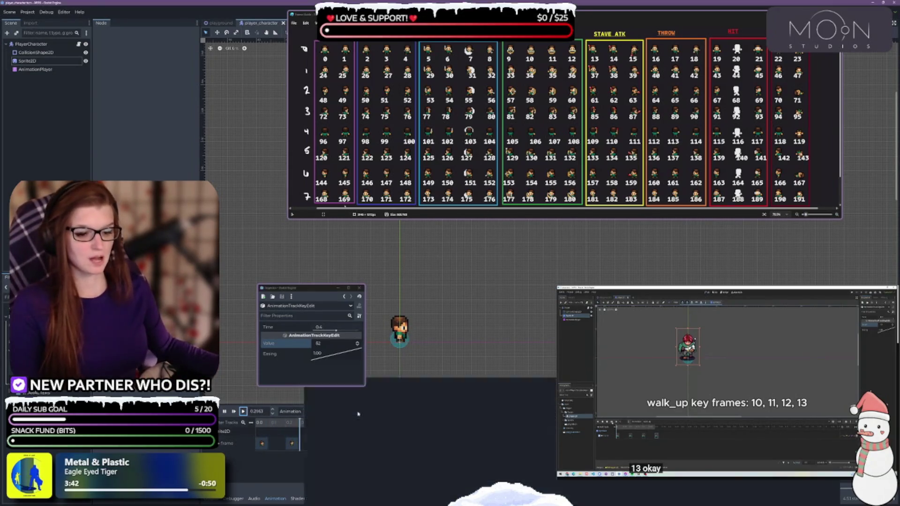
{"action": "left_click", "coordinate": [338, 488]}
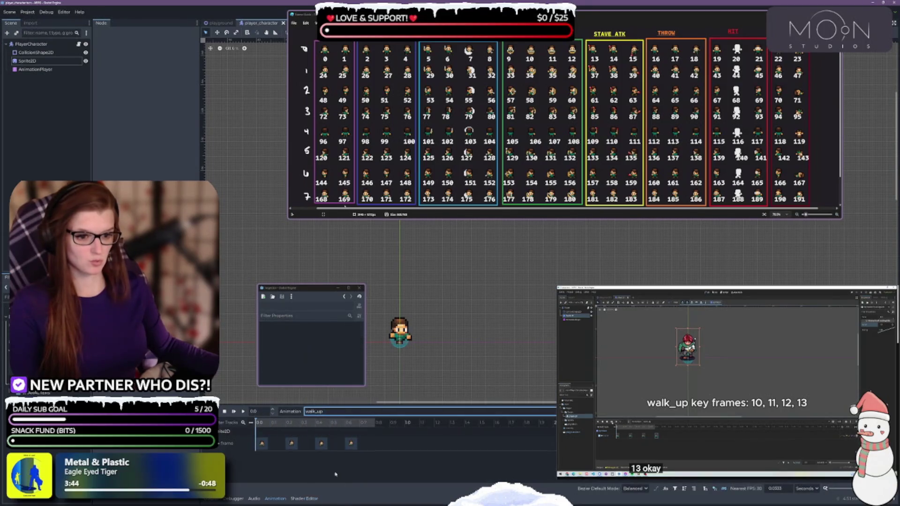
Set walk_up's keys to frames 98, 99, 100, 99 and preview it playing.
{"action": "left_click", "coordinate": [261, 443]}
{"action": "left_click", "coordinate": [327, 344]}
{"action": "type", "text": "0"}
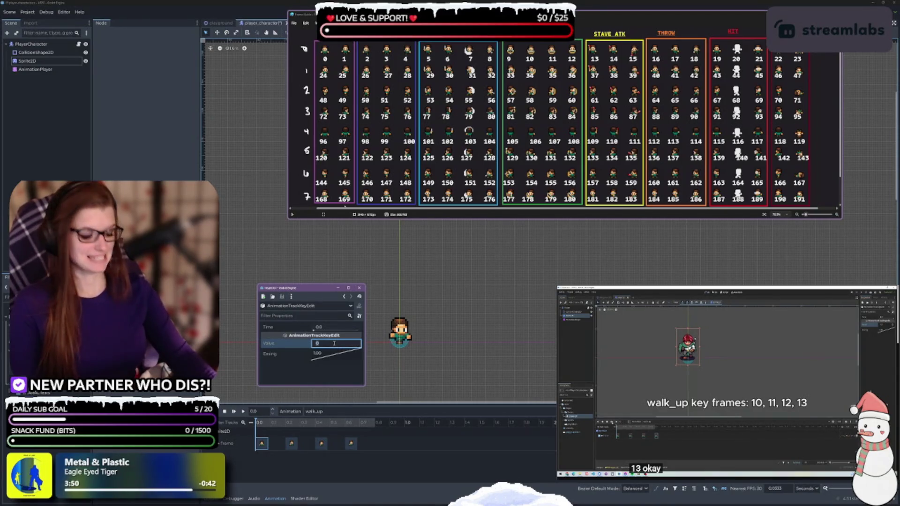
{"action": "left_click", "coordinate": [291, 444]}
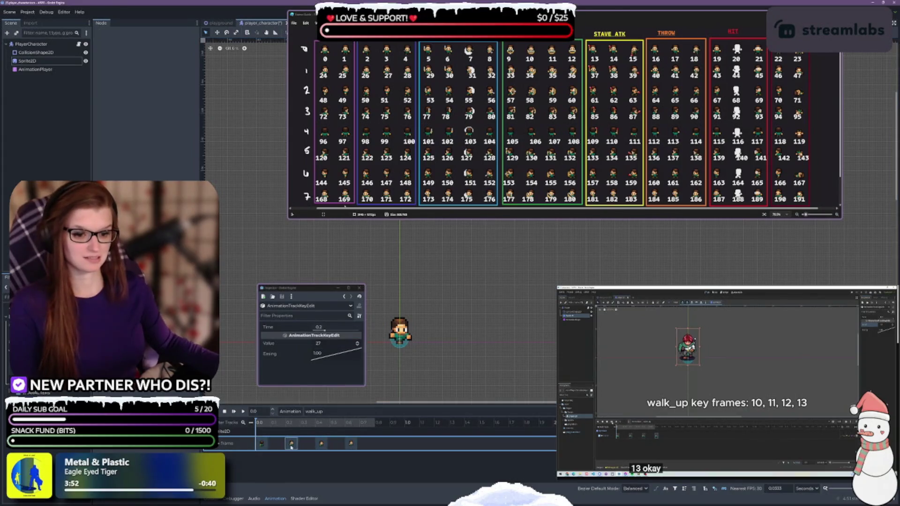
{"action": "left_click_drag", "start_coordinate": [358, 445], "coordinate": [284, 440]}
{"action": "left_click", "coordinate": [327, 335]}
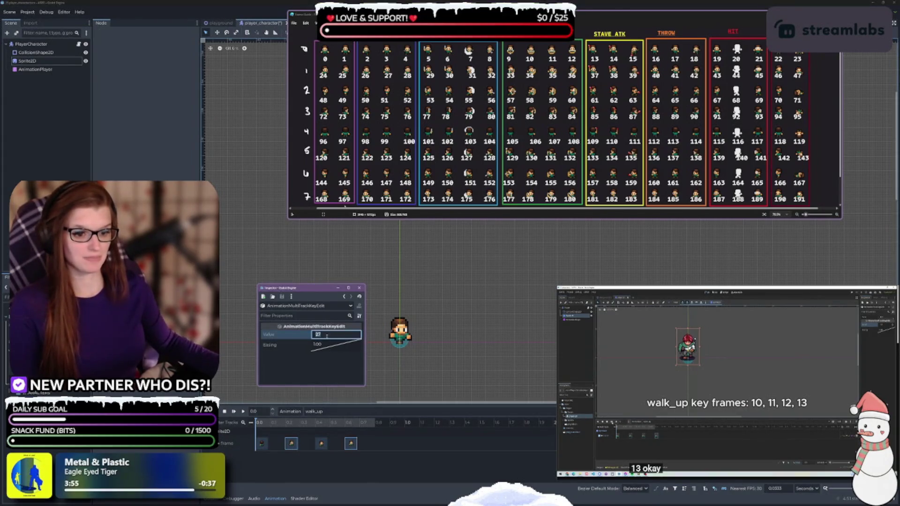
{"action": "left_click", "coordinate": [322, 444]}
{"action": "left_click", "coordinate": [329, 344]}
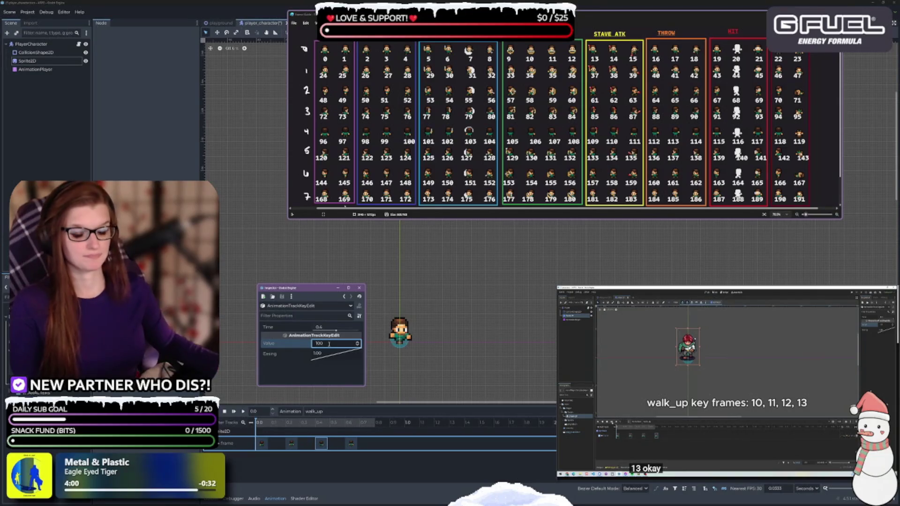
{"action": "left_click", "coordinate": [243, 413]}
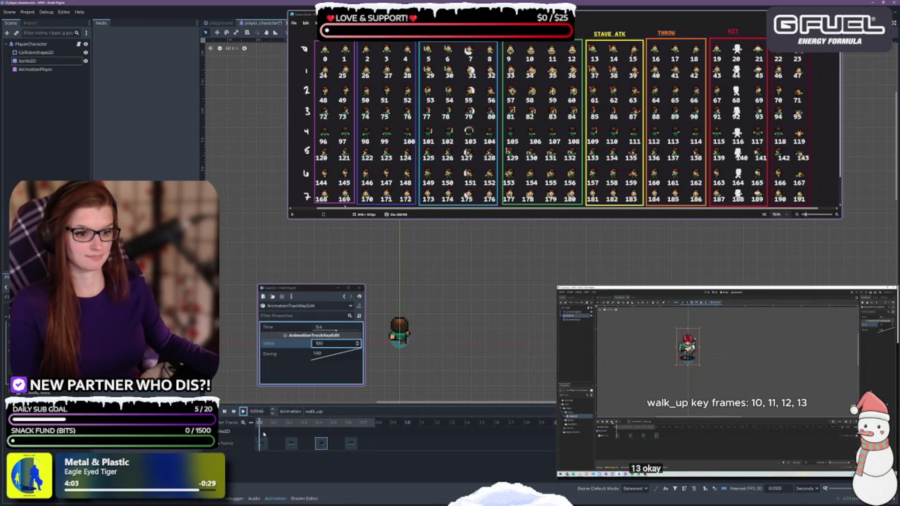
{"action": "left_click", "coordinate": [314, 411]}
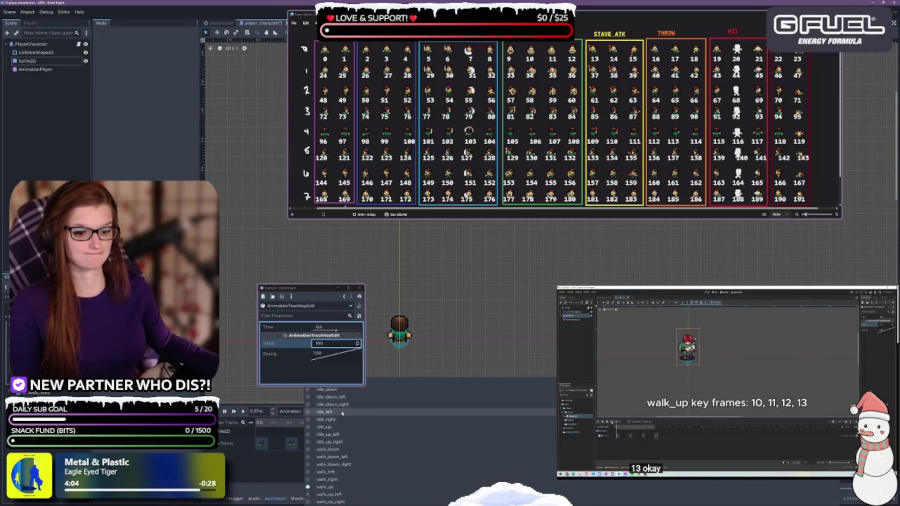
Load walk_up_left and set its first keyframe to sprite frame 122.
{"action": "left_click", "coordinate": [338, 494]}
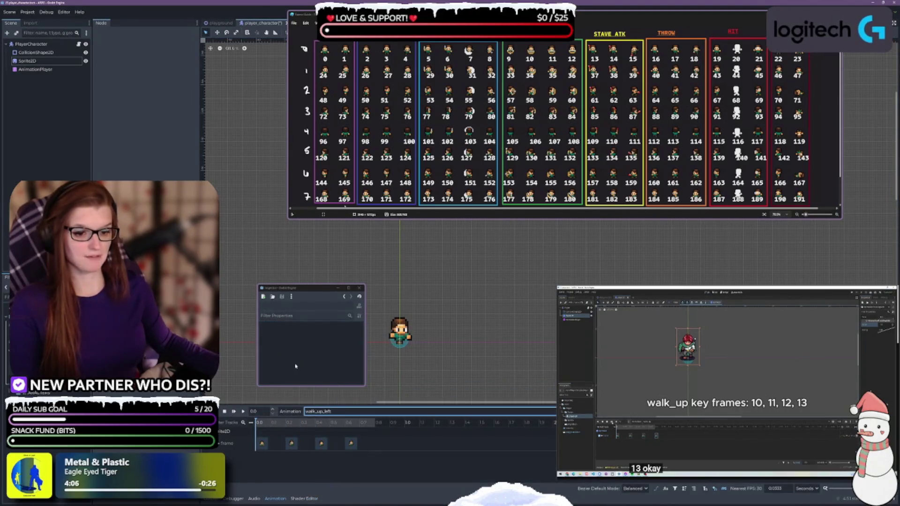
{"action": "left_click", "coordinate": [262, 443]}
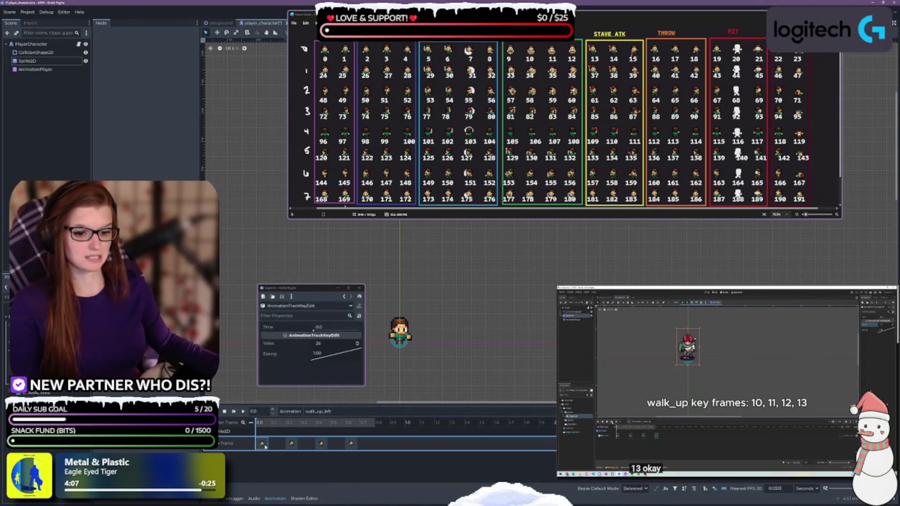
{"action": "left_click", "coordinate": [328, 345]}
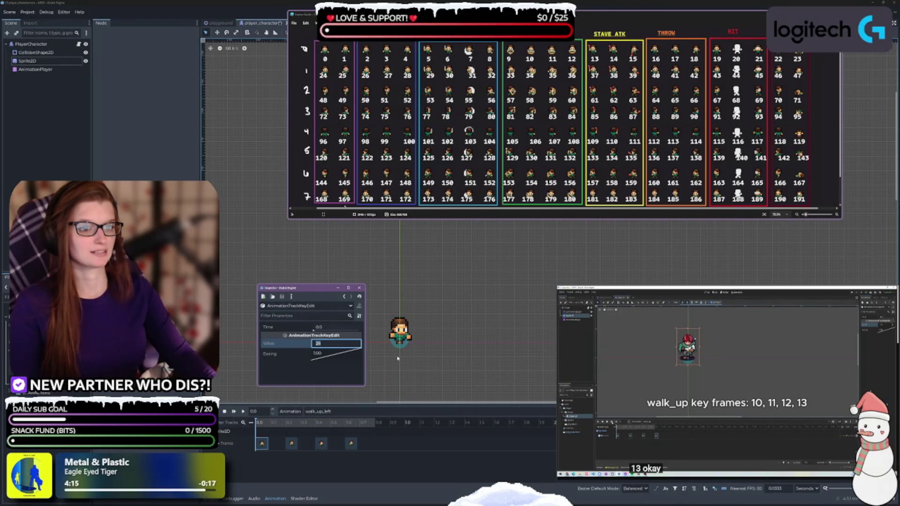
{"action": "type", "text": "10122"}
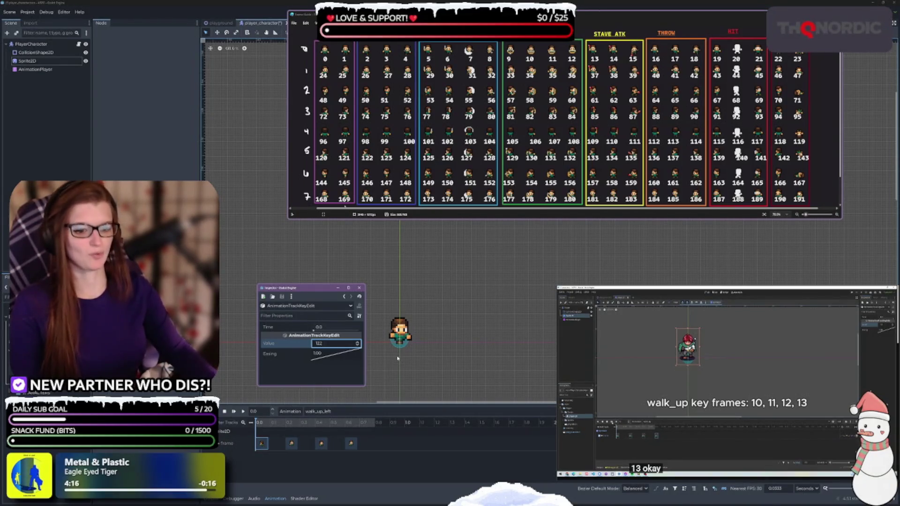
{"action": "key", "text": "Return"}
Set the 0.2 and 0.6 s keys to frame 123 and the 0.4 s key to 124, then preview.
{"action": "left_click", "coordinate": [291, 444]}
{"action": "left_click", "coordinate": [351, 443], "text": "shift"}
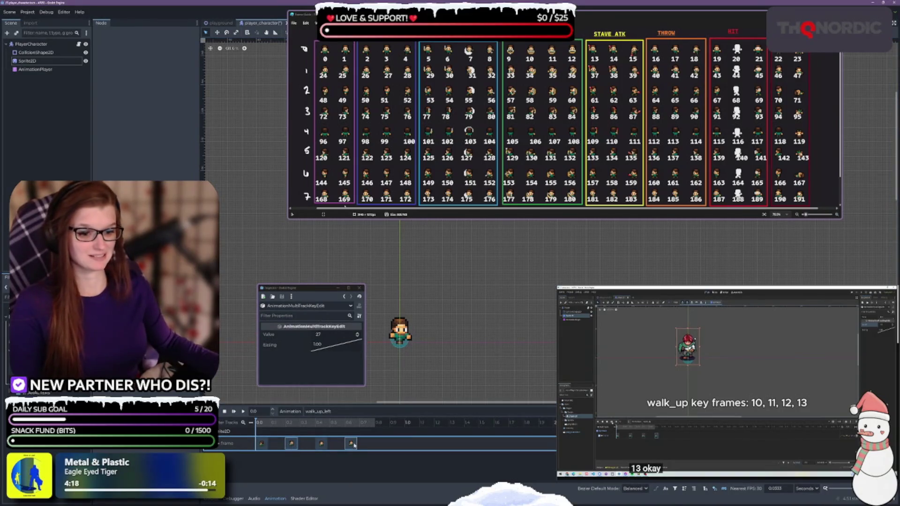
{"action": "left_click", "coordinate": [324, 335]}
{"action": "type", "text": "123"}
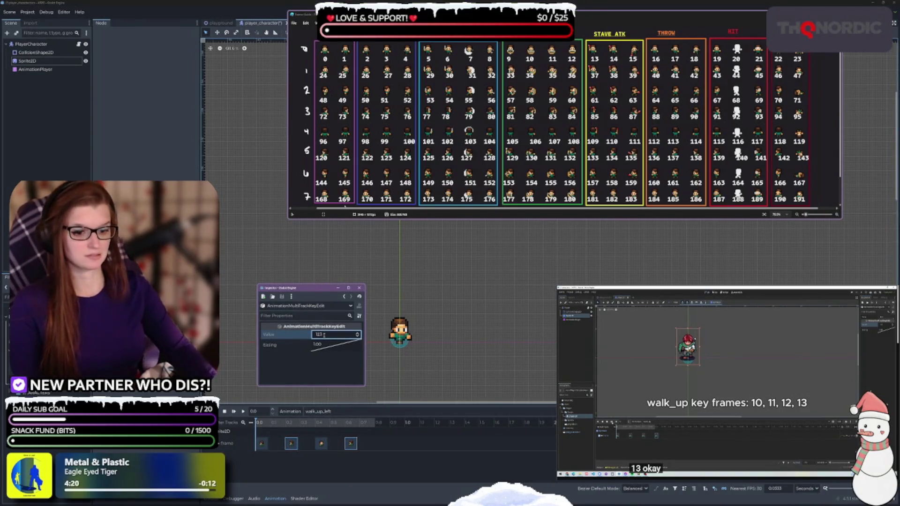
{"action": "key", "text": "Return"}
{"action": "left_click", "coordinate": [322, 443]}
{"action": "left_click", "coordinate": [325, 344]}
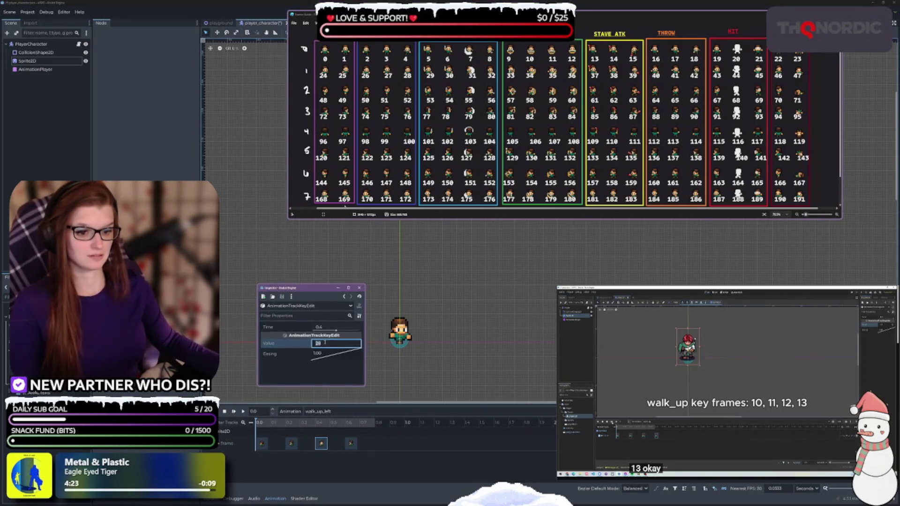
{"action": "type", "text": "124"}
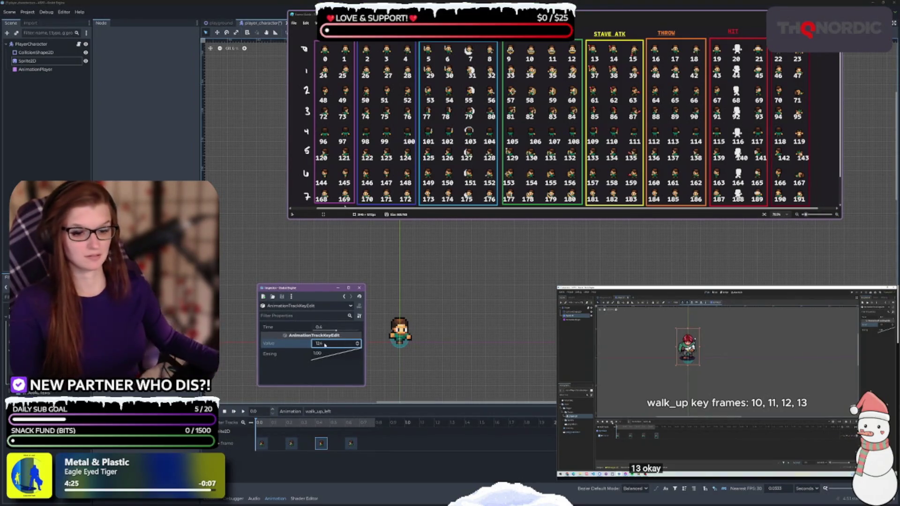
{"action": "left_click", "coordinate": [243, 411]}
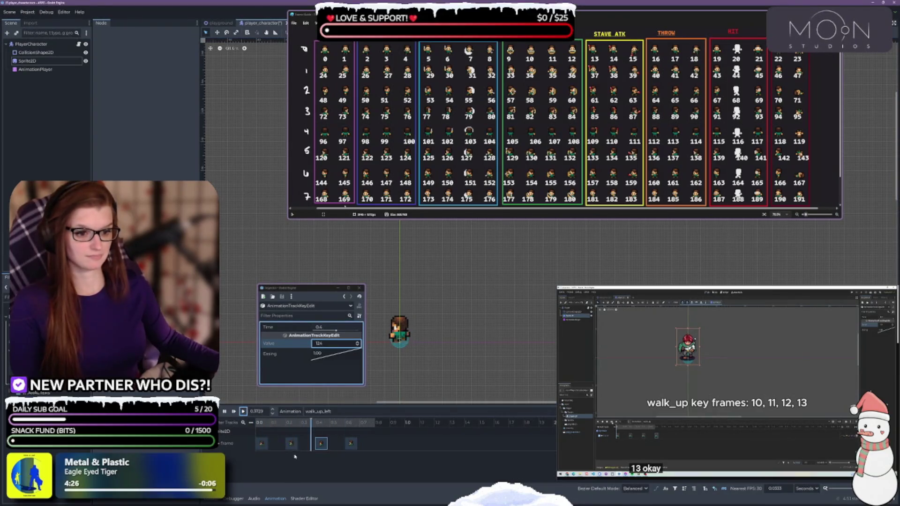
Load walk_up_right and change its first keyframe to a mid-70s sprite frame.
{"action": "left_click", "coordinate": [318, 411]}
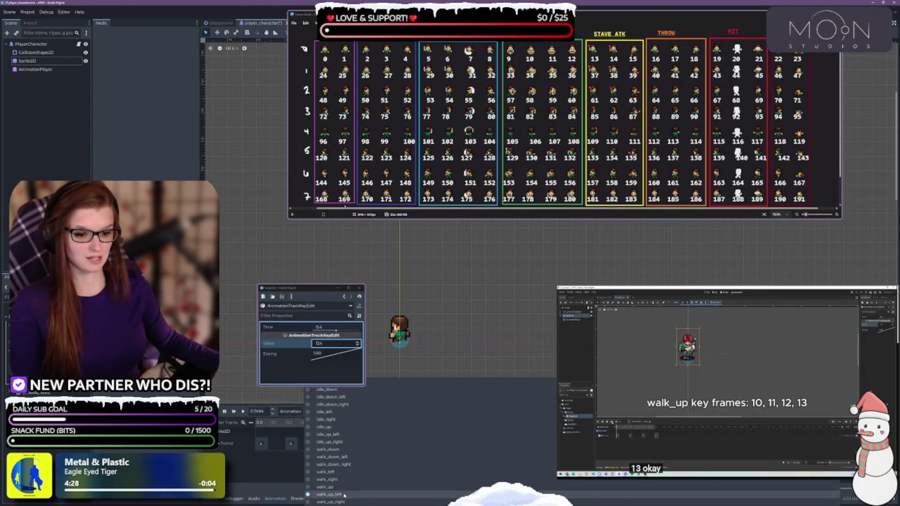
{"action": "left_click", "coordinate": [344, 501]}
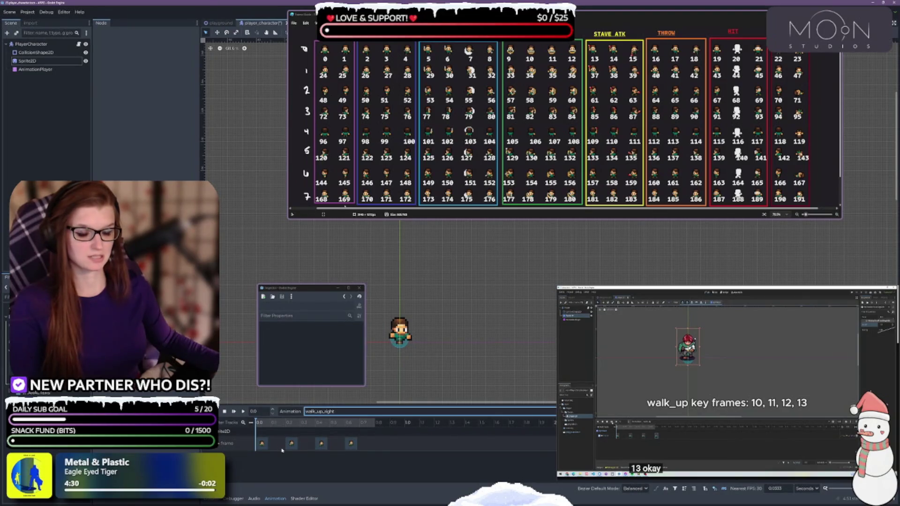
{"action": "left_click", "coordinate": [262, 443]}
{"action": "left_click", "coordinate": [324, 344]}
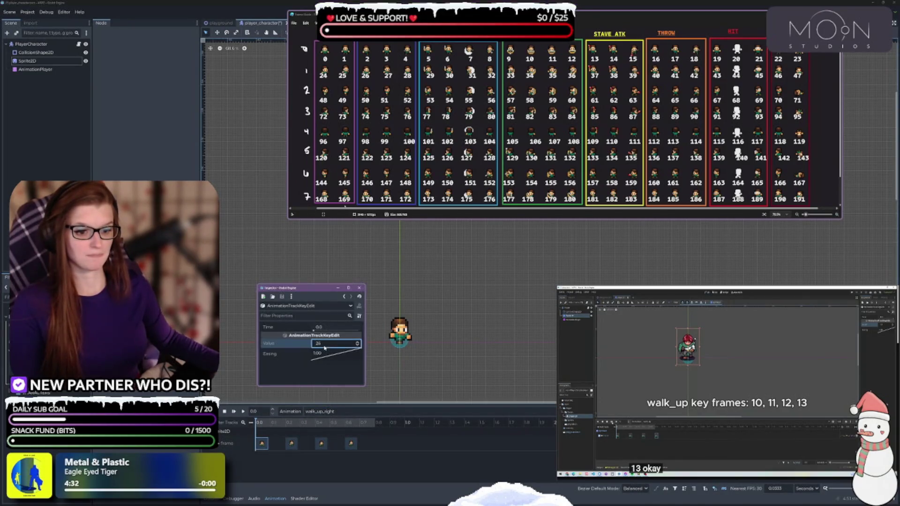
{"action": "type", "text": "74"}
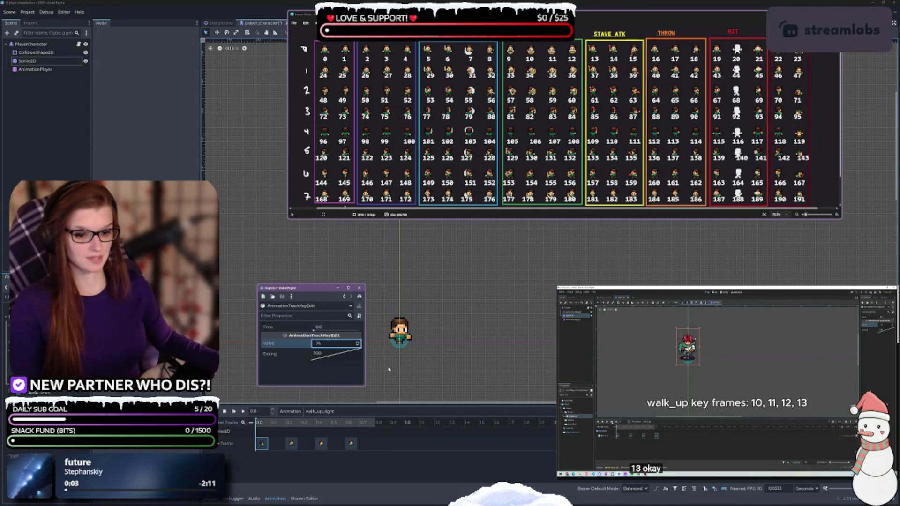
Set the 0.2 and 0.6 s keys to frame 75 and the 0.4 s key to 76, preview, then load walk_down.
{"action": "left_click", "coordinate": [292, 444]}
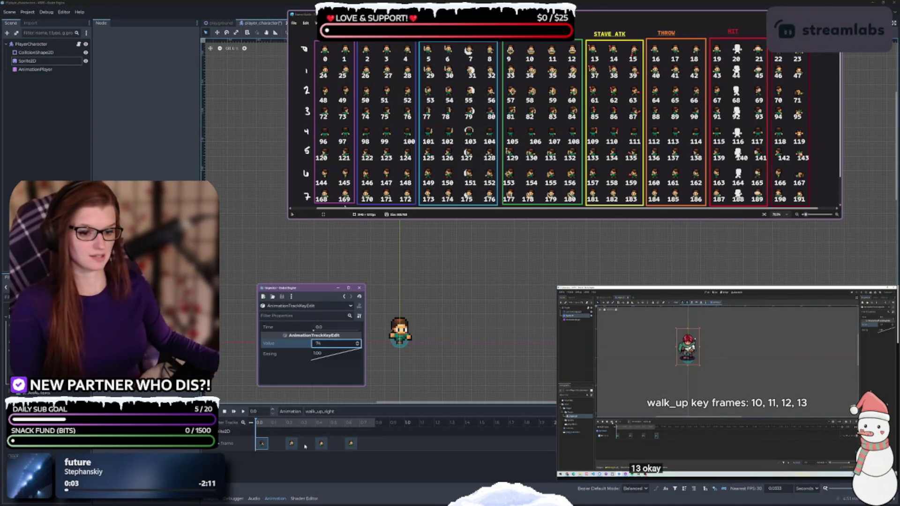
{"action": "left_click", "coordinate": [352, 444], "text": "shift"}
{"action": "left_click", "coordinate": [337, 335]}
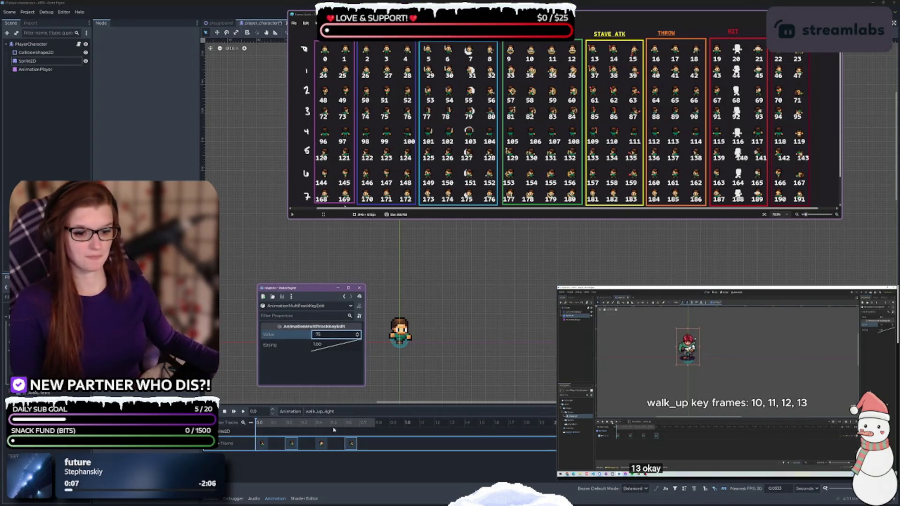
{"action": "left_click", "coordinate": [321, 444]}
{"action": "left_click", "coordinate": [331, 346]}
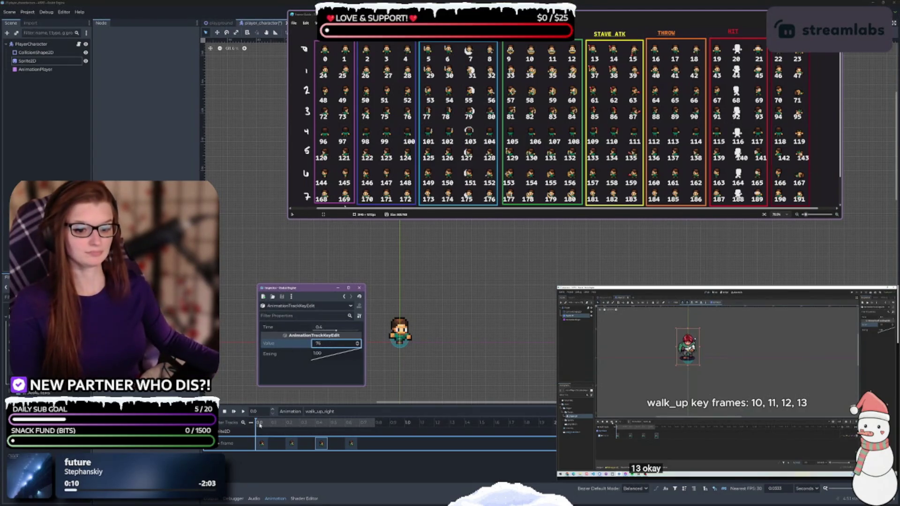
{"action": "left_click", "coordinate": [242, 411]}
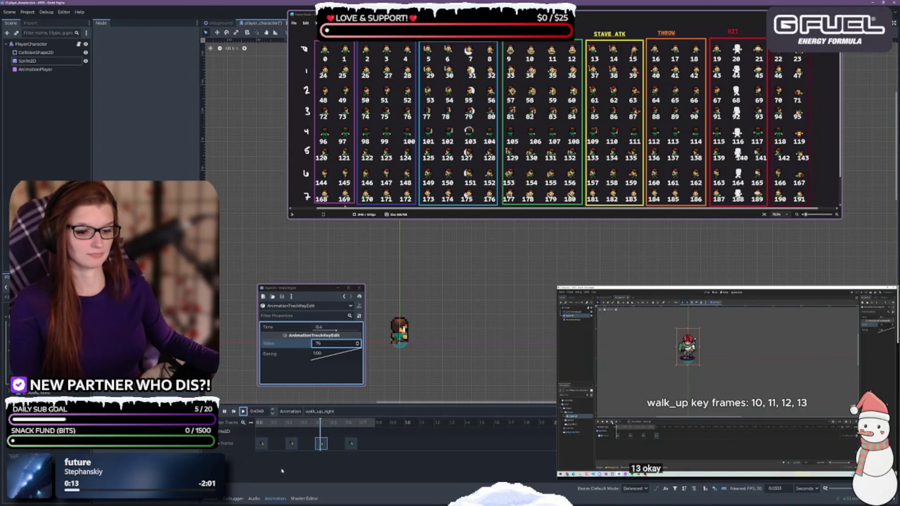
{"action": "left_click", "coordinate": [323, 412]}
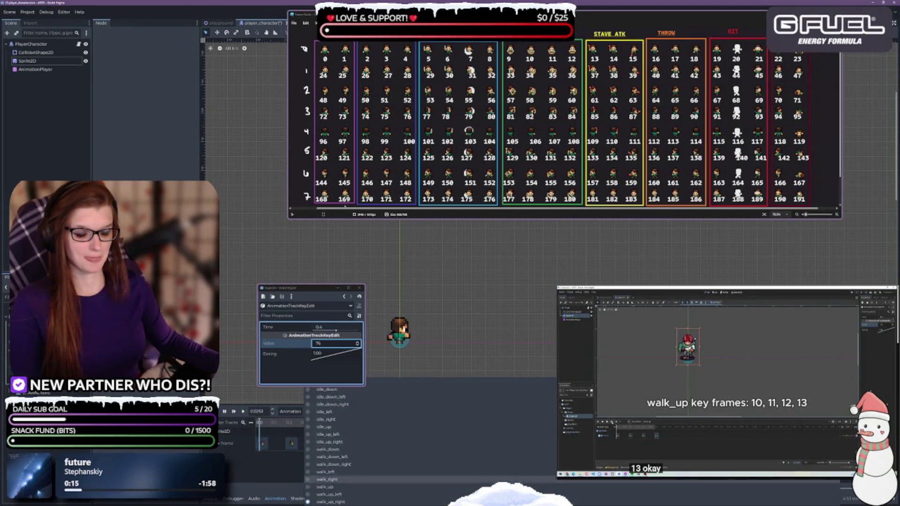
{"action": "left_click", "coordinate": [349, 450]}
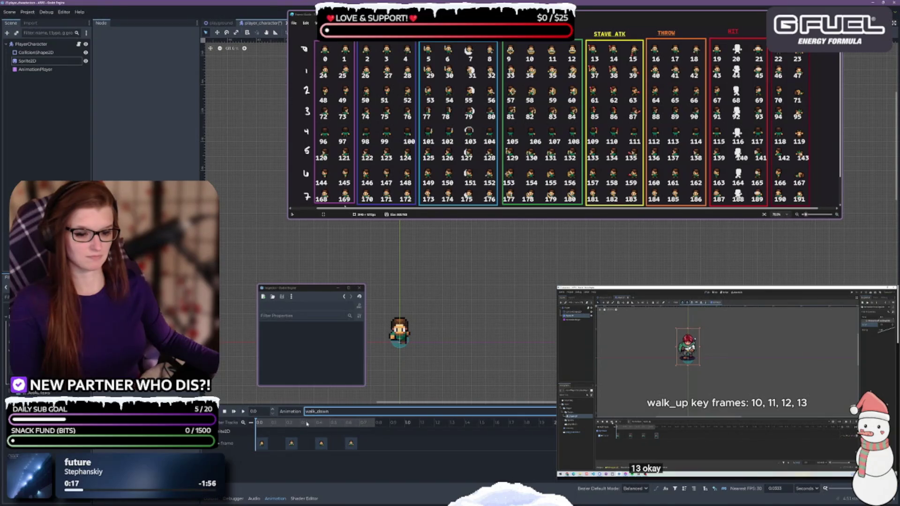
Switch through walk_down_left, walk_down_right, walk_left and walk_right in the animation editor.
{"action": "left_click", "coordinate": [344, 413]}
{"action": "left_click", "coordinate": [348, 457]}
{"action": "left_click", "coordinate": [345, 411]}
{"action": "left_click", "coordinate": [345, 464]}
{"action": "left_click", "coordinate": [345, 412]}
{"action": "left_click", "coordinate": [344, 471]}
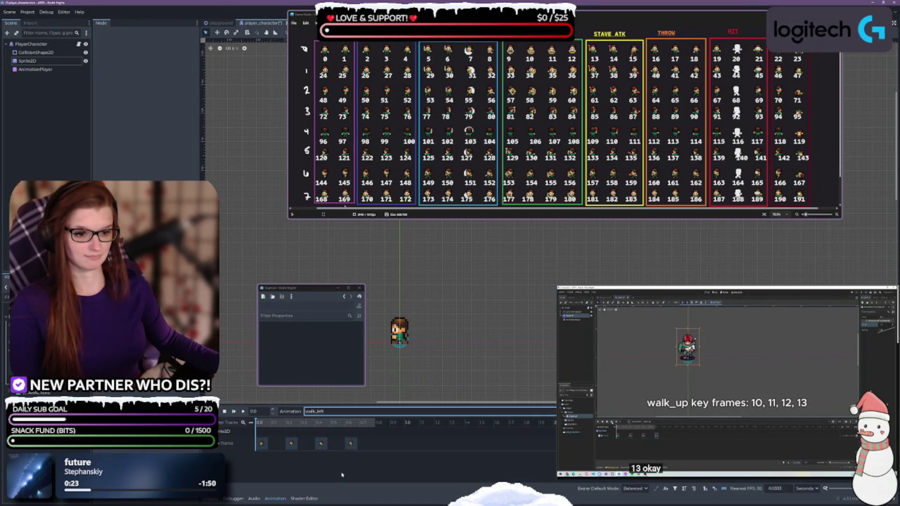
{"action": "left_click", "coordinate": [340, 413]}
{"action": "left_click", "coordinate": [345, 480]}
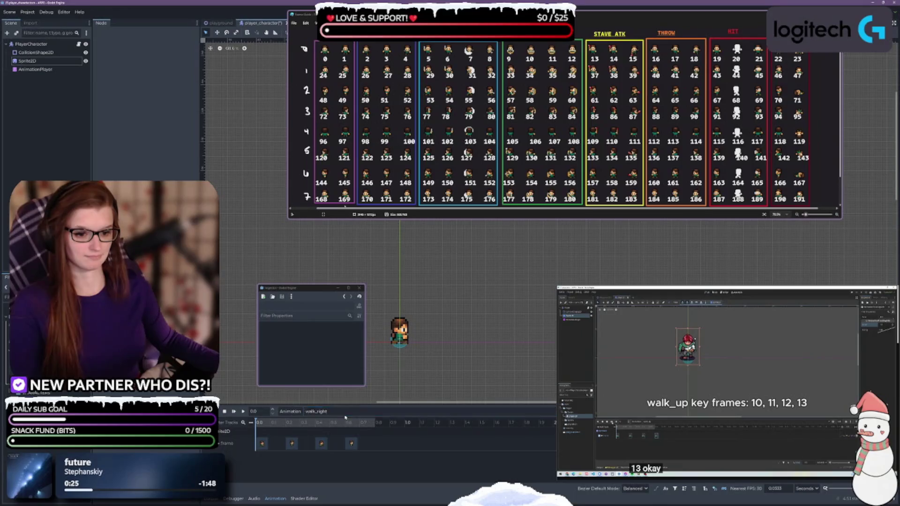
Continue through walk_up and walk_up_left, finishing on walk_up_right.
{"action": "left_click", "coordinate": [341, 412]}
{"action": "left_click", "coordinate": [345, 487]}
{"action": "left_click", "coordinate": [345, 411]}
{"action": "left_click", "coordinate": [345, 494]}
{"action": "left_click", "coordinate": [344, 412]}
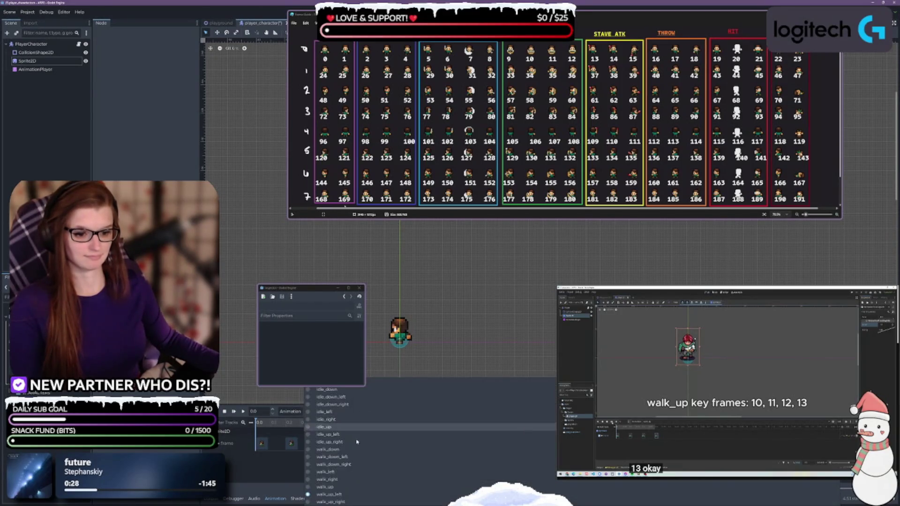
{"action": "left_click", "coordinate": [346, 502]}
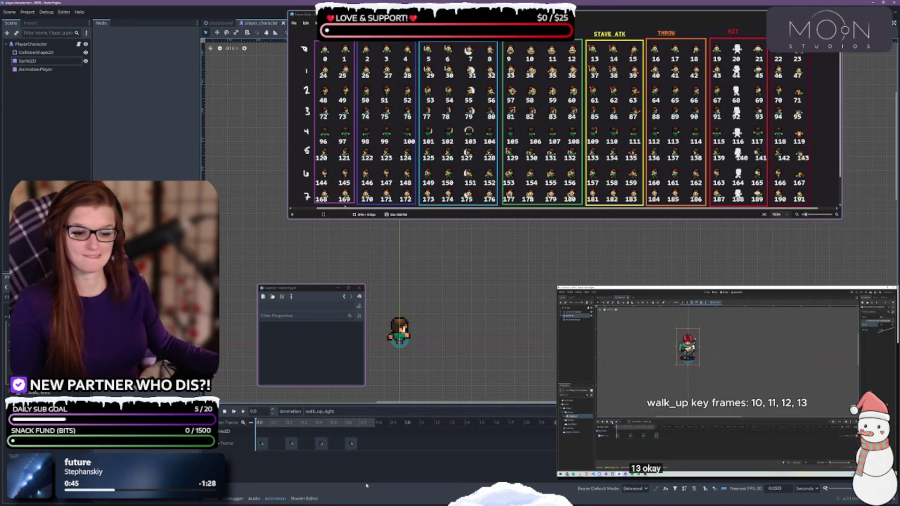
{"action": "left_click", "coordinate": [296, 413]}
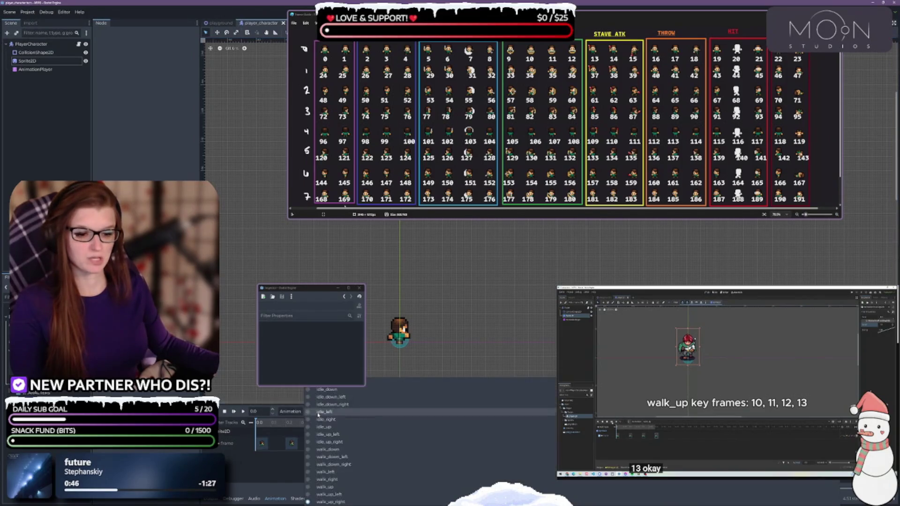
Duplicate walk_up_right as a new animation named atk_sword_down and select its first keyframe.
{"action": "key", "text": "Escape"}
{"action": "left_click", "coordinate": [294, 411]}
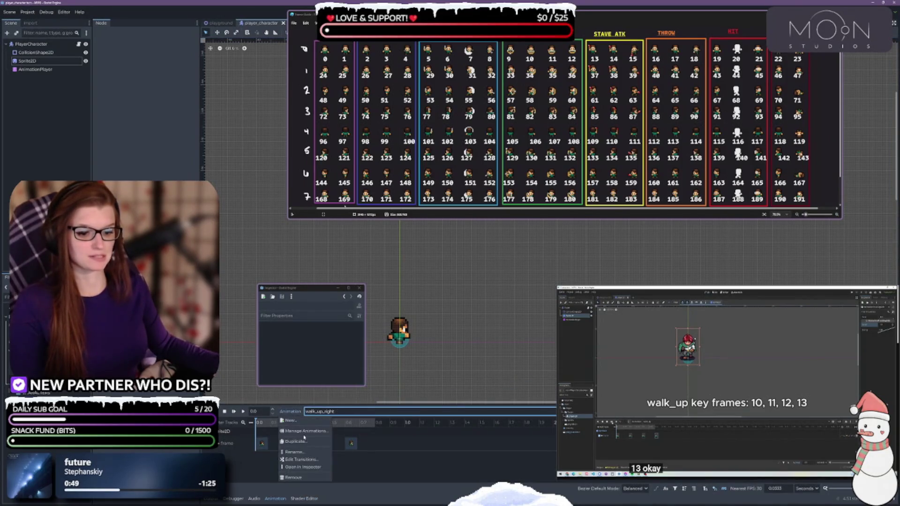
{"action": "left_click", "coordinate": [301, 441]}
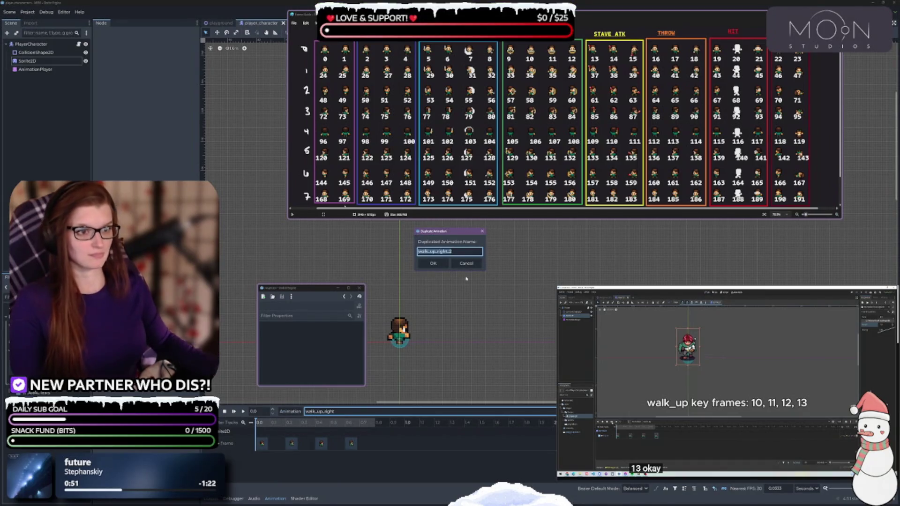
{"action": "type", "text": "swor"}
{"action": "type", "text": "d"}
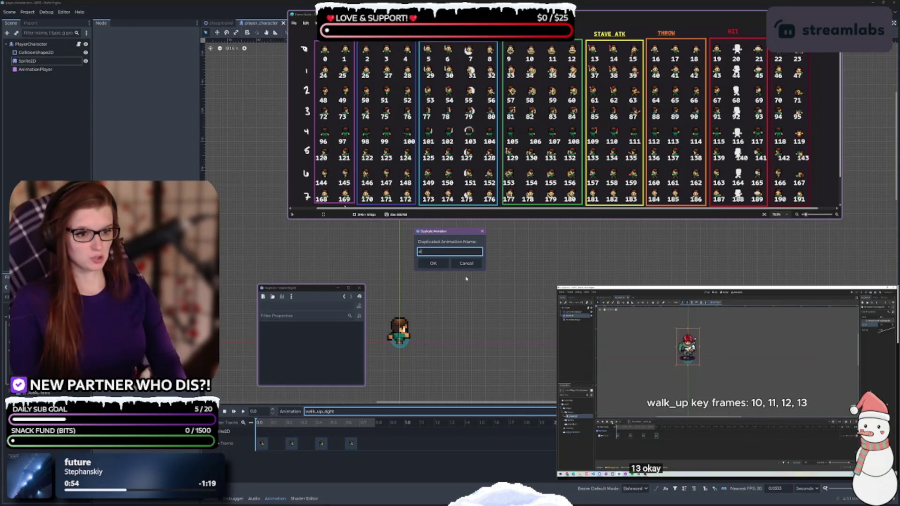
{"action": "type", "text": "up"}
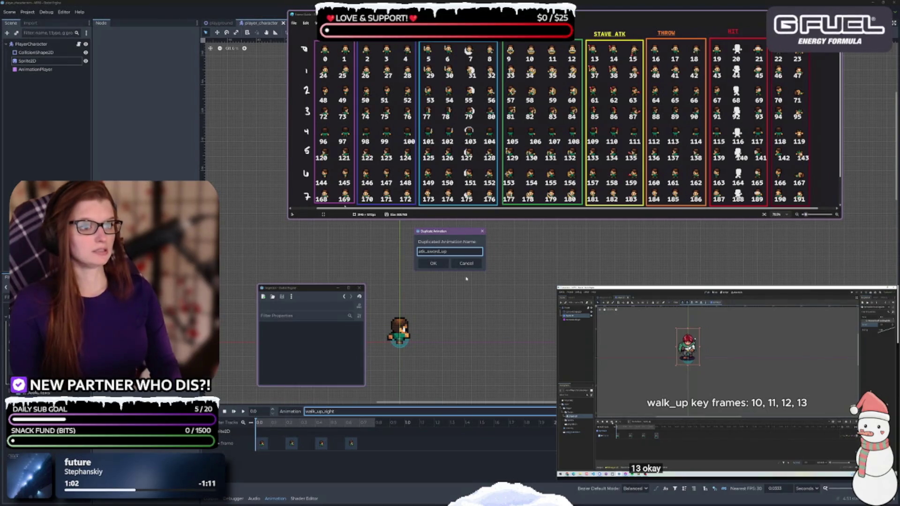
{"action": "key", "text": "BackSpace"}
{"action": "key", "text": "BackSpace"}
{"action": "type", "text": "down"}
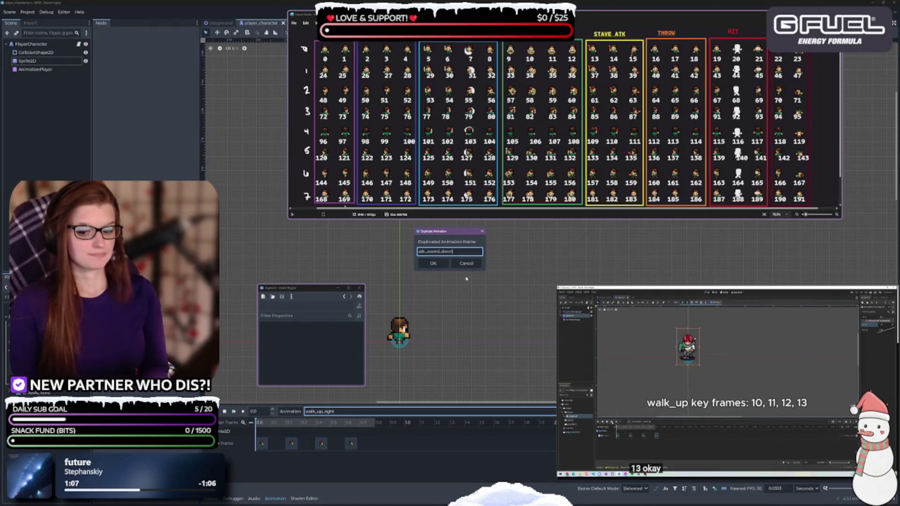
{"action": "key", "text": "Return"}
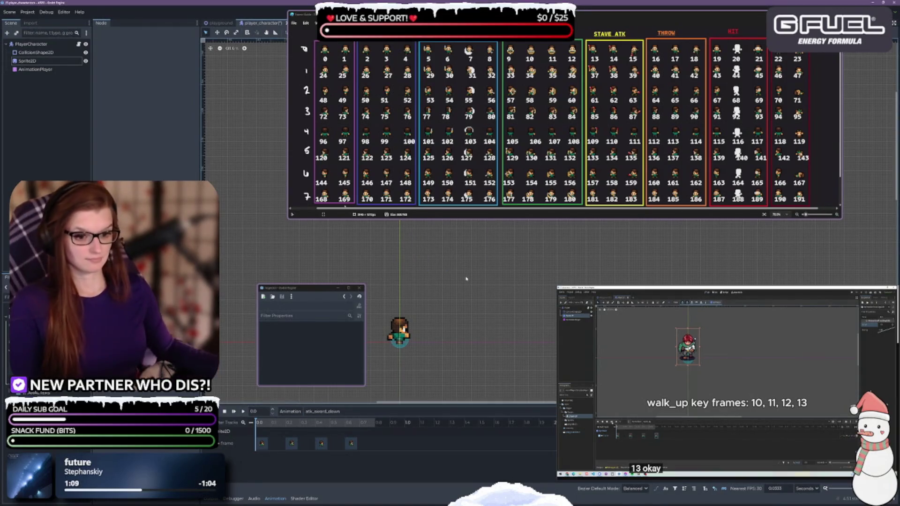
{"action": "left_click", "coordinate": [263, 444]}
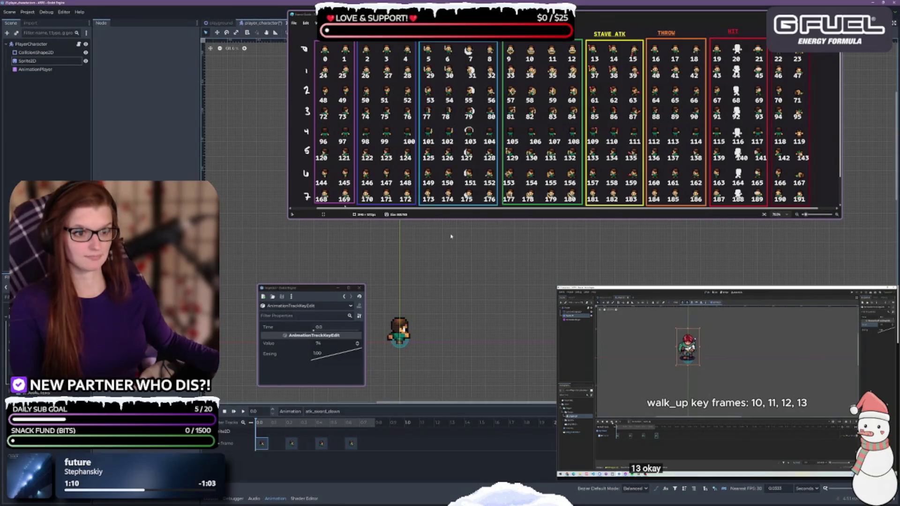
Point the four atk_sword_down keyframes at sprite frames 5, 6, 7 and 8.
{"action": "left_click", "coordinate": [336, 343]}
{"action": "type", "text": "5"}
{"action": "key", "text": "Return"}
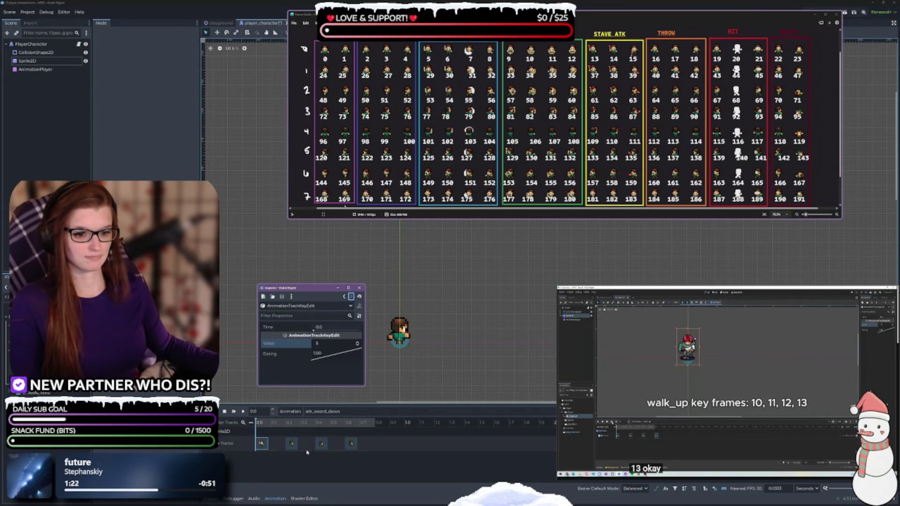
{"action": "left_click", "coordinate": [291, 443]}
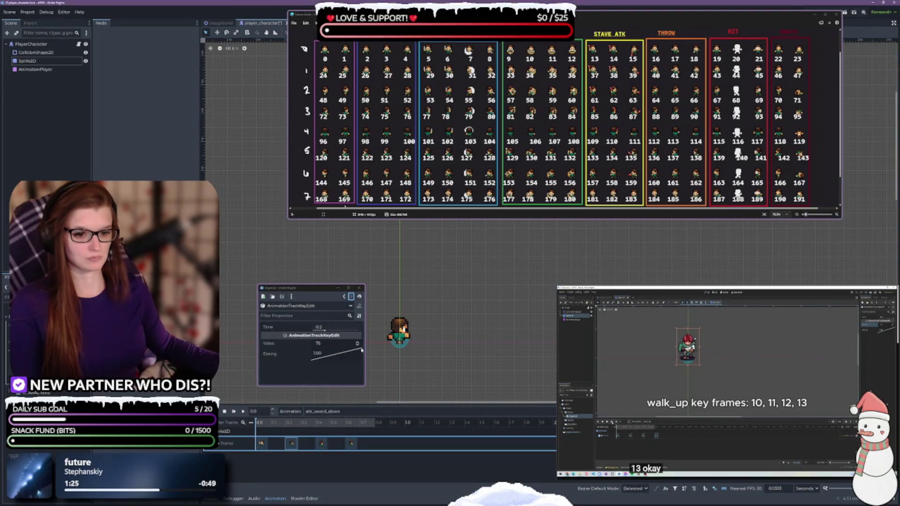
{"action": "left_click", "coordinate": [324, 345]}
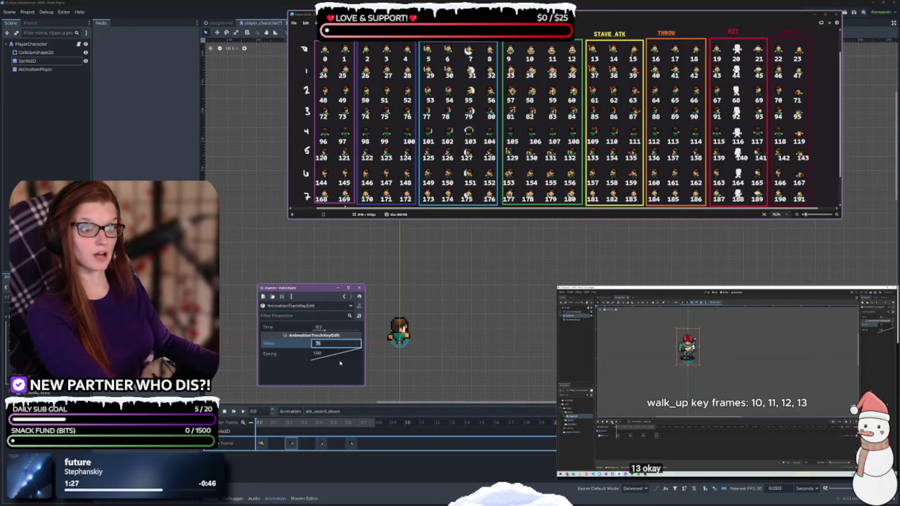
{"action": "left_click", "coordinate": [321, 443]}
{"action": "left_click", "coordinate": [329, 344]}
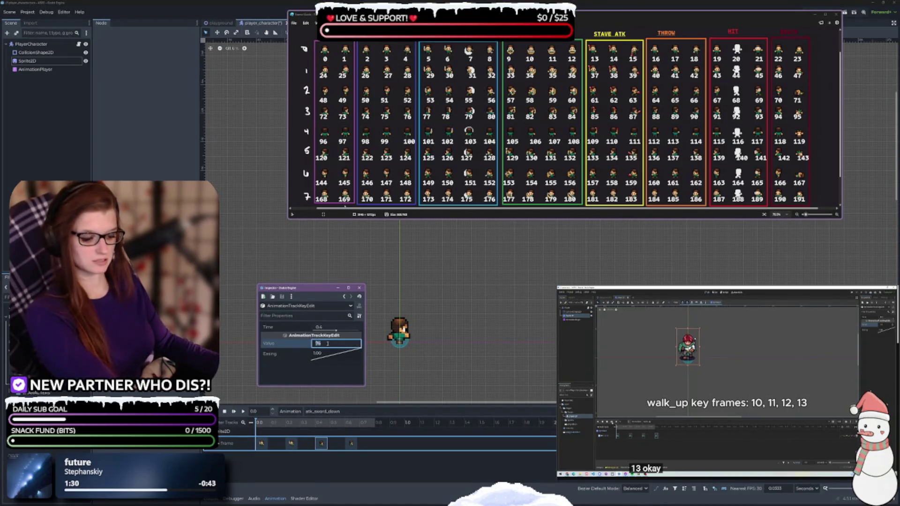
{"action": "left_click", "coordinate": [351, 443]}
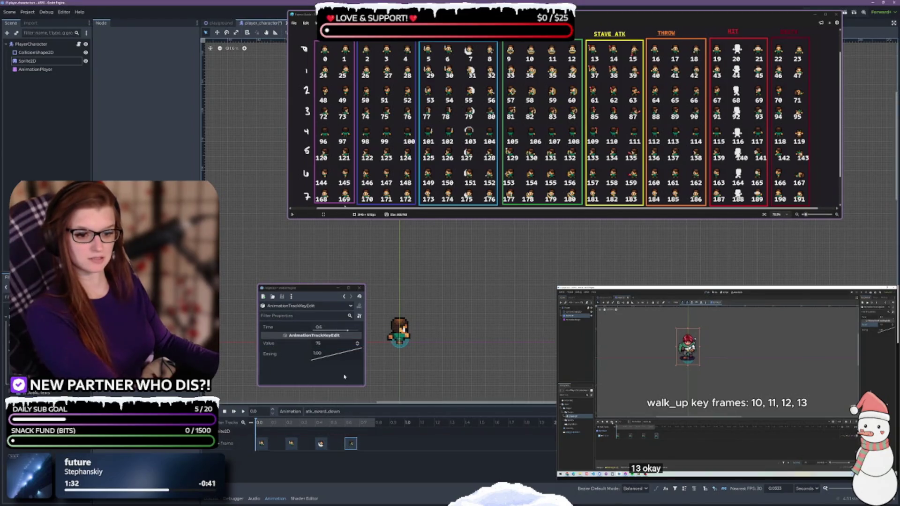
{"action": "left_click", "coordinate": [323, 345]}
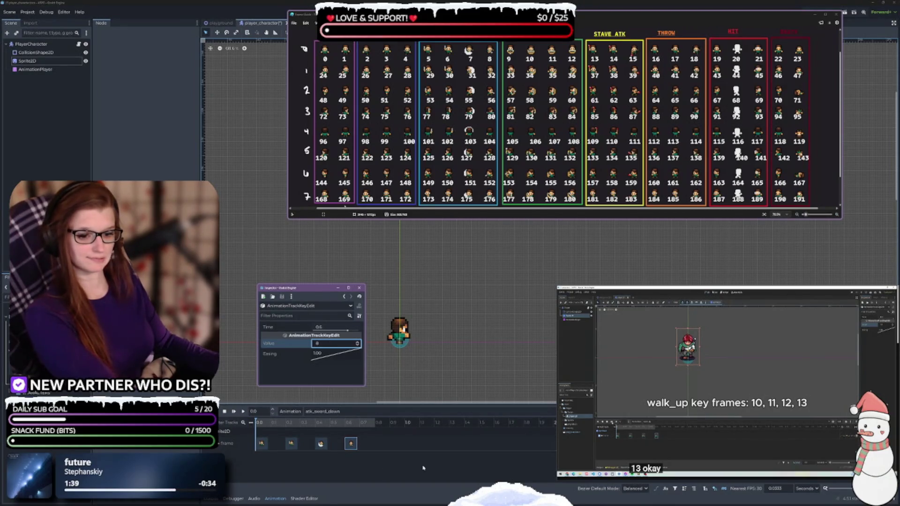
Preview the sword-down attack and save the scene.
{"action": "left_click", "coordinate": [243, 411]}
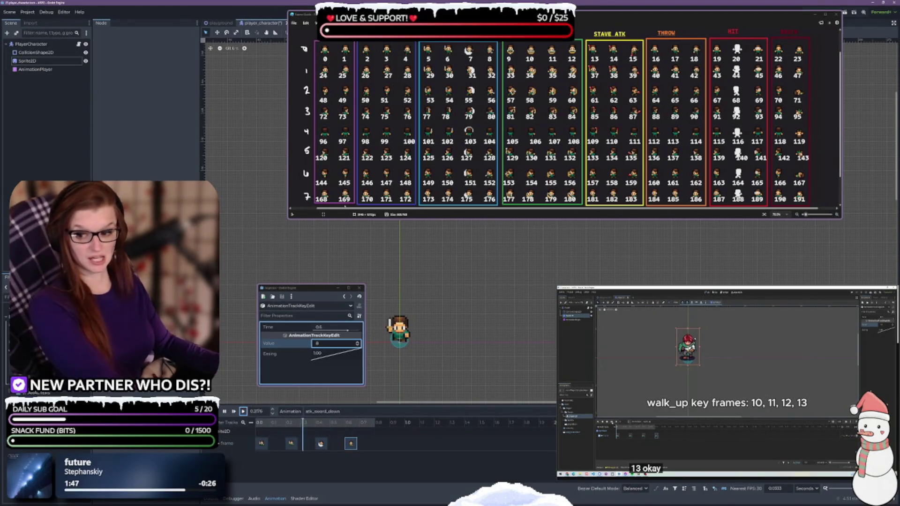
{"action": "key", "text": "ctrl+s"}
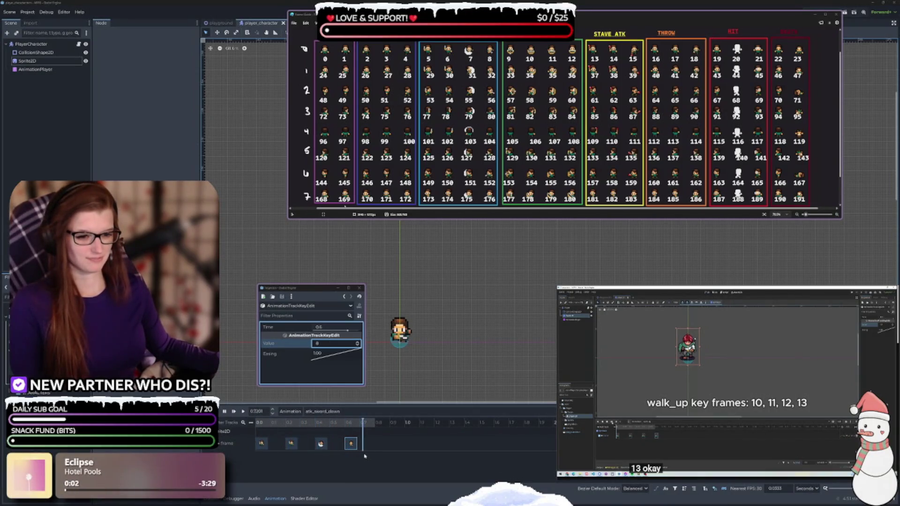
{"action": "left_click", "coordinate": [290, 445]}
Move atk_sword_down keys to 0.1 and 0.3 s, save, then respace them to 0.2, 0.4 and 0.6 s.
{"action": "left_click_drag", "start_coordinate": [280, 446], "coordinate": [296, 445]}
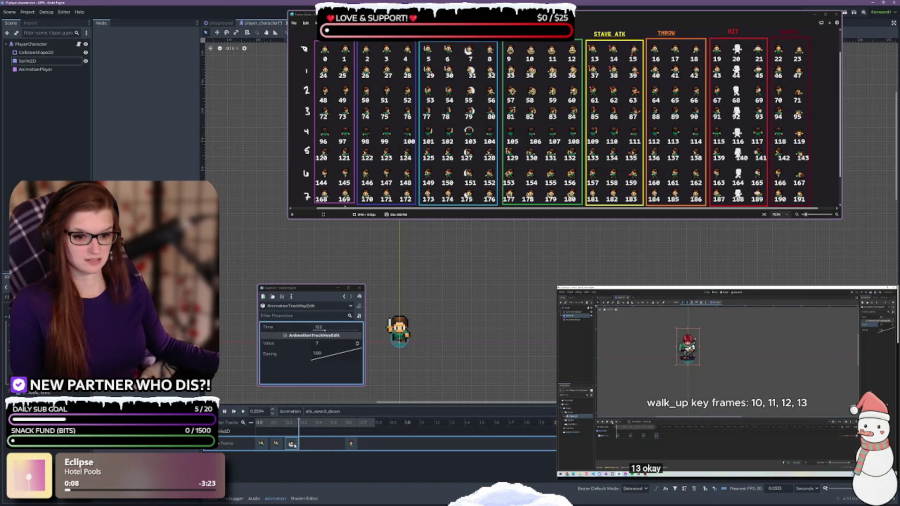
{"action": "left_click_drag", "start_coordinate": [351, 444], "coordinate": [306, 444]}
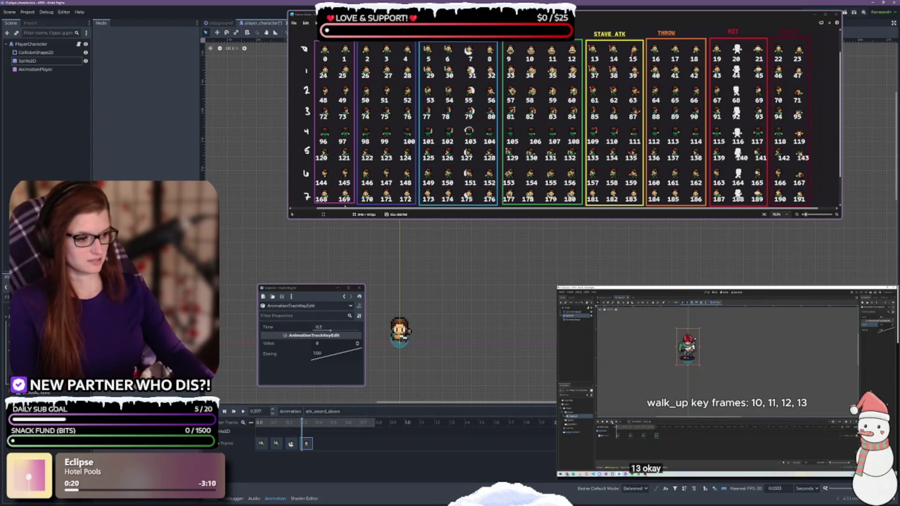
{"action": "key", "text": "ctrl+s"}
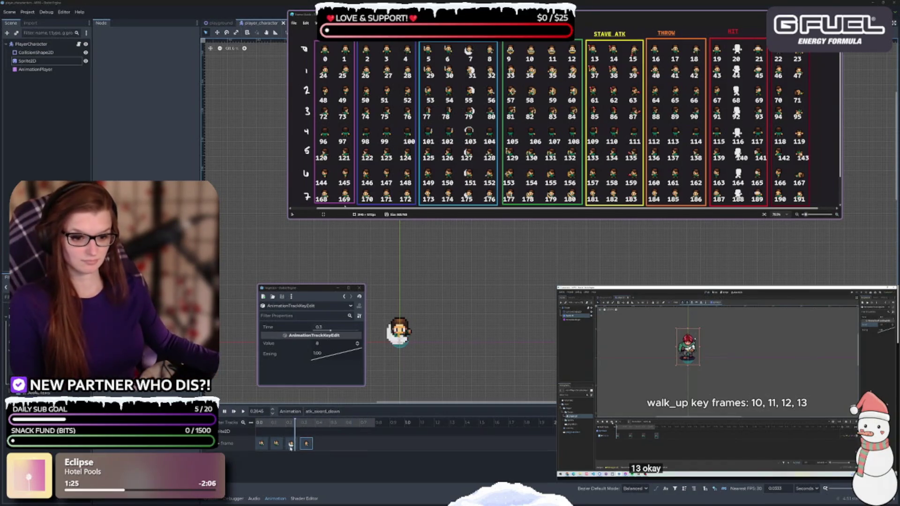
{"action": "left_click_drag", "start_coordinate": [307, 446], "coordinate": [351, 446]}
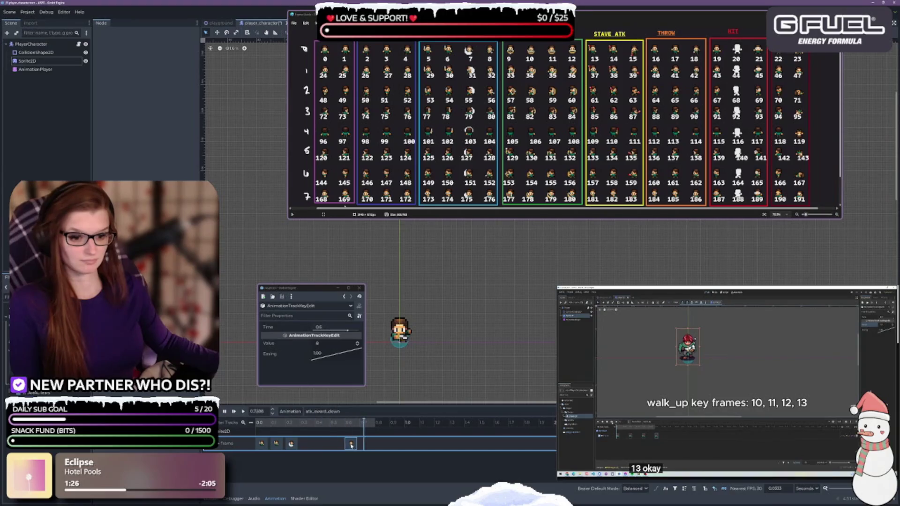
{"action": "mouse_move", "coordinate": [293, 445]}
{"action": "left_mouse_down"}
{"action": "mouse_move", "coordinate": [321, 445]}
{"action": "mouse_move", "coordinate": [291, 444]}
{"action": "left_mouse_up"}
Save, then rename copies to atk_sword_down_right, atk_sword_down_left, atk_sword_right and atk_sword_left.
{"action": "key", "text": "ctrl+s"}
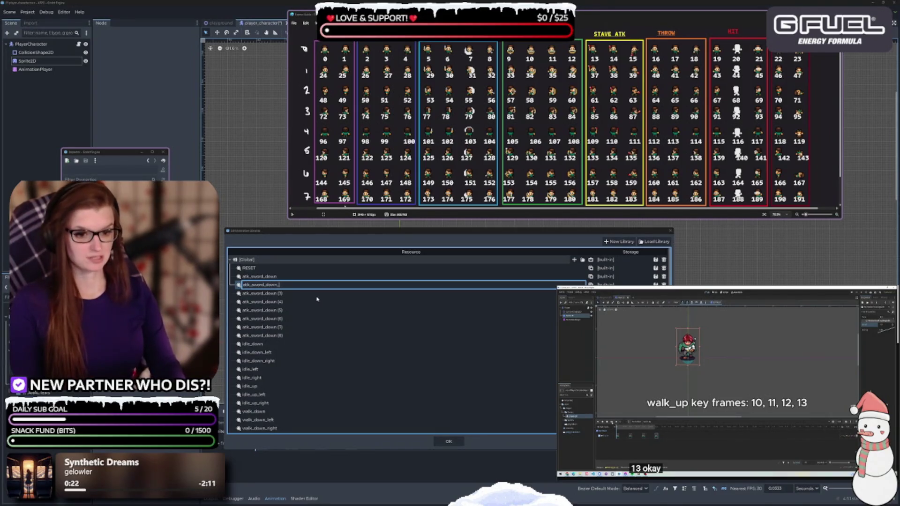
{"action": "key", "text": "Return"}
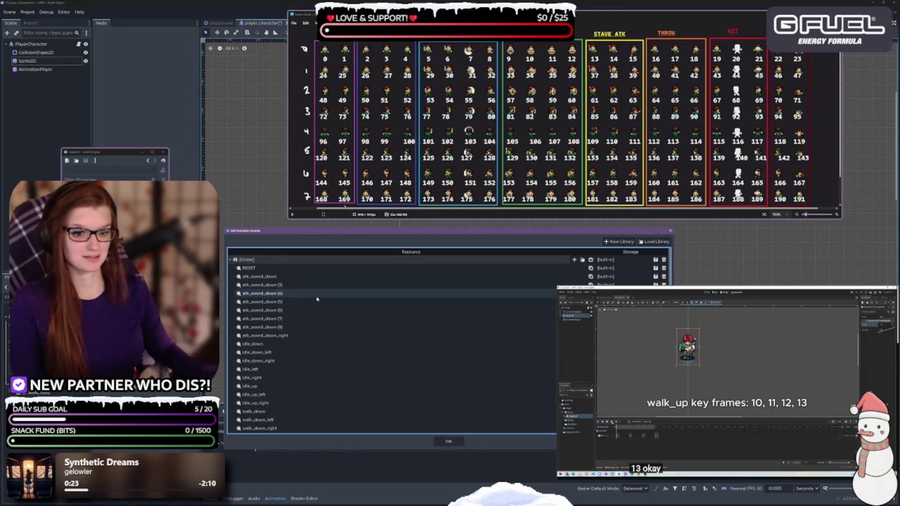
{"action": "double_click", "coordinate": [263, 285]}
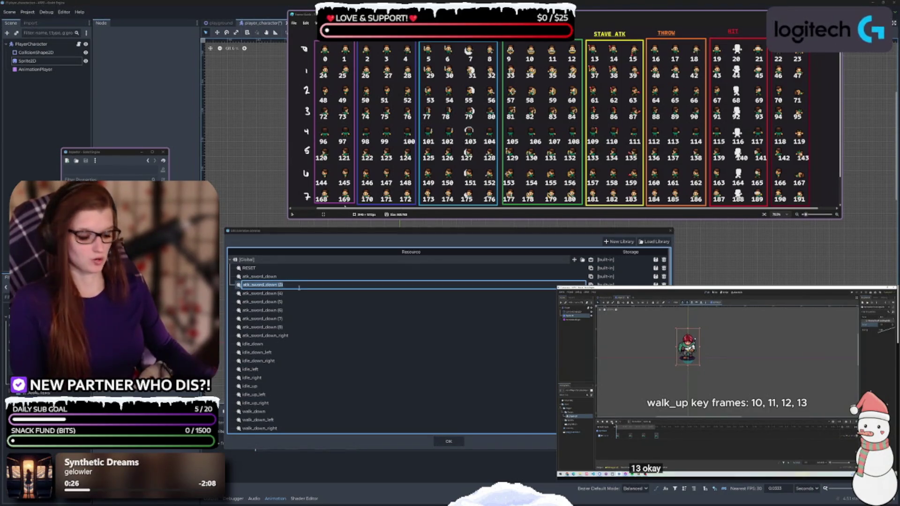
{"action": "left_click", "coordinate": [299, 287]}
{"action": "type", "text": "_left"}
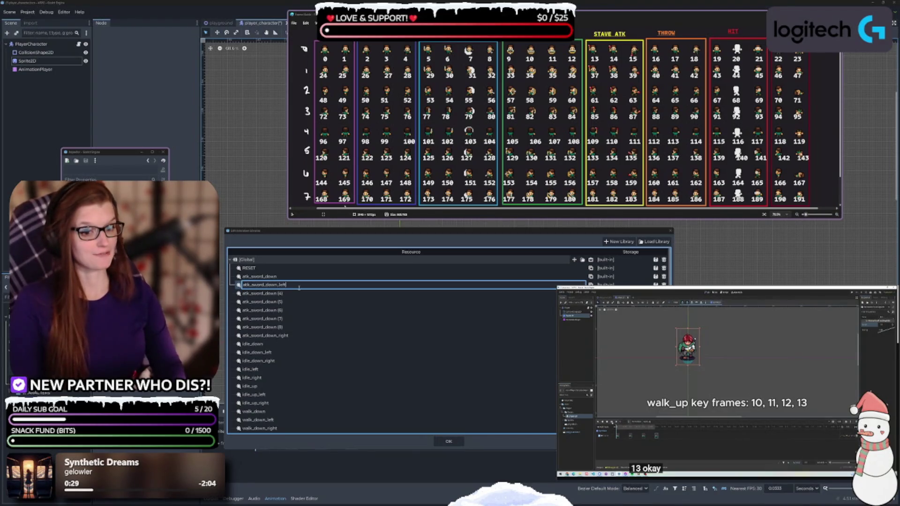
{"action": "key", "text": "Return"}
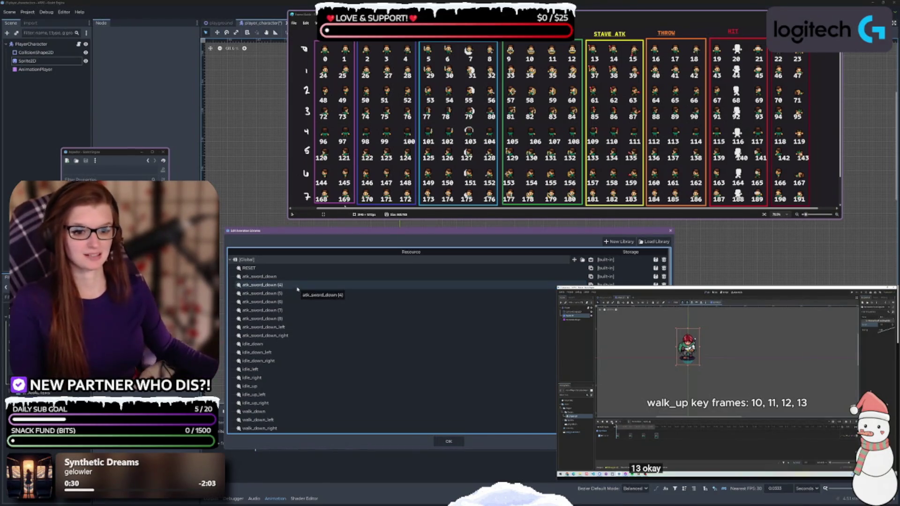
{"action": "double_click", "coordinate": [292, 286]}
{"action": "key", "text": "BackSpace"}
{"action": "key", "text": "BackSpace"}
{"action": "key", "text": "BackSpace"}
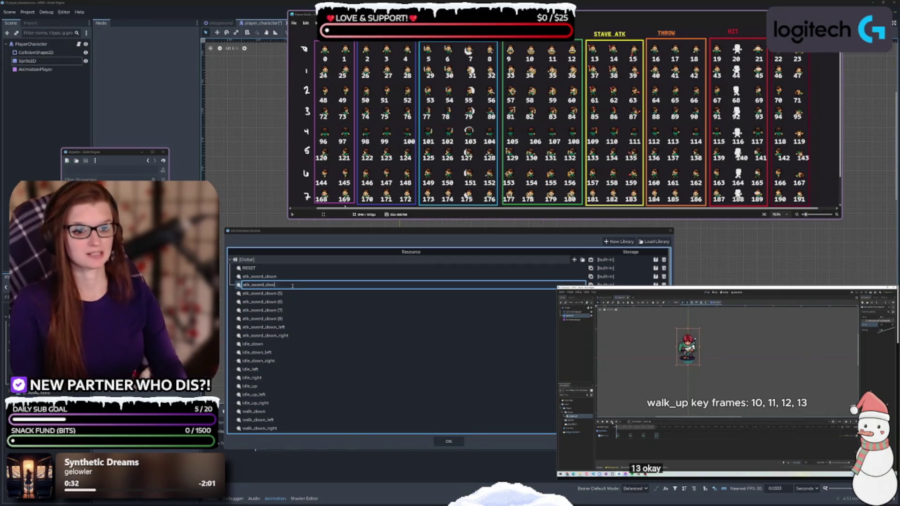
{"action": "type", "text": "right"}
{"action": "key", "text": "Return"}
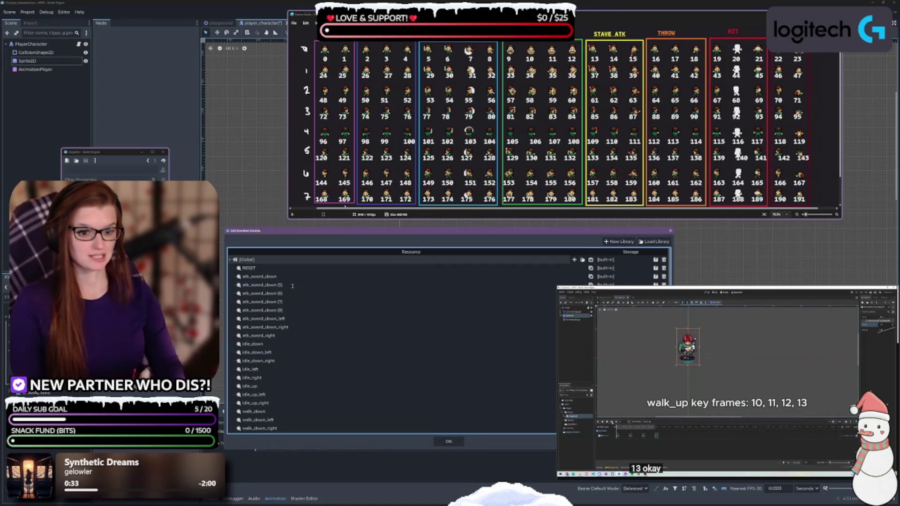
{"action": "key", "text": "End"}
{"action": "key", "text": "BackSpace"}
{"action": "key", "text": "BackSpace"}
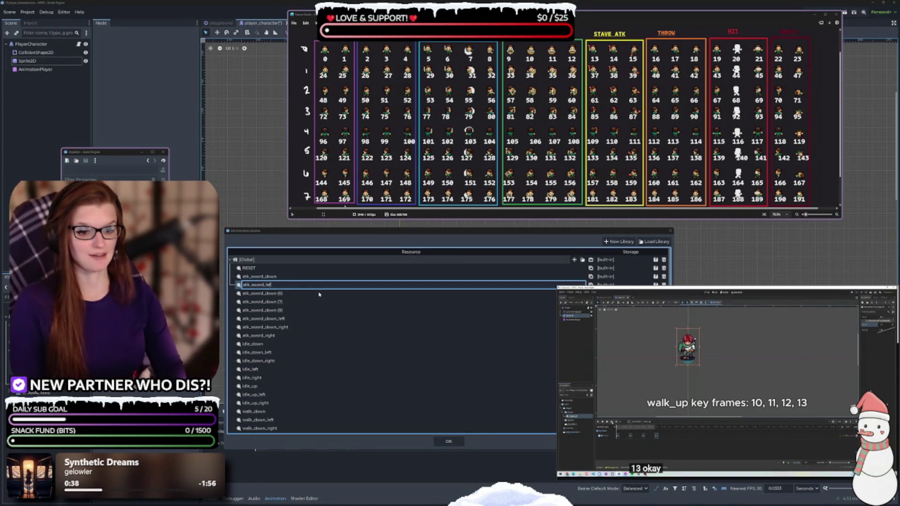
{"action": "type", "text": "ft"}
{"action": "key", "text": "Return"}
Rename the remaining copies to atk_sword_up_right, atk_sword_up and atk_sword_up_left, save, and close the manager.
{"action": "double_click", "coordinate": [285, 285]}
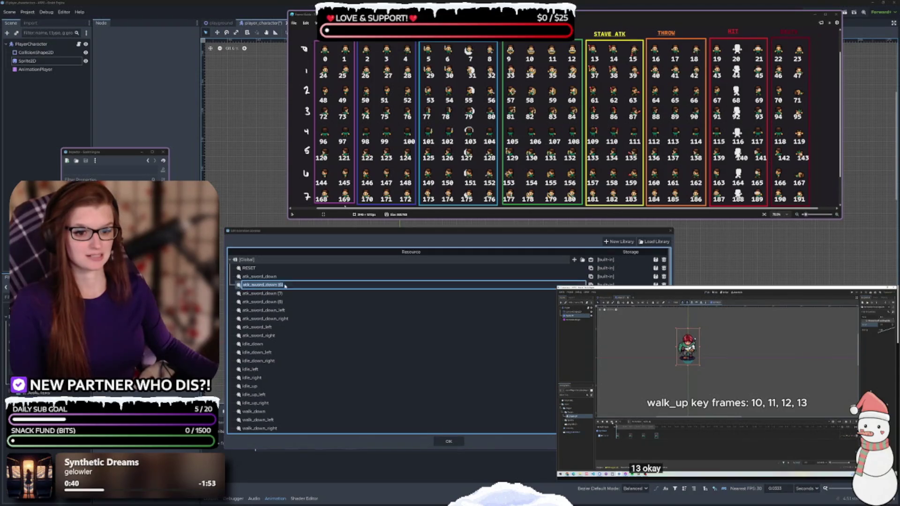
{"action": "key", "text": "End"}
{"action": "key", "text": "BackSpace"}
{"action": "key", "text": "BackSpace"}
{"action": "key", "text": "BackSpace"}
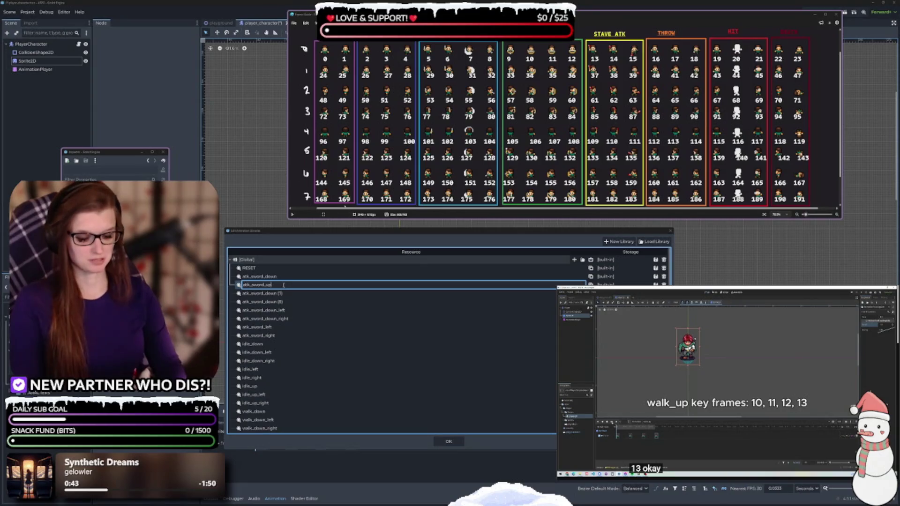
{"action": "type", "text": "t"}
{"action": "key", "text": "Return"}
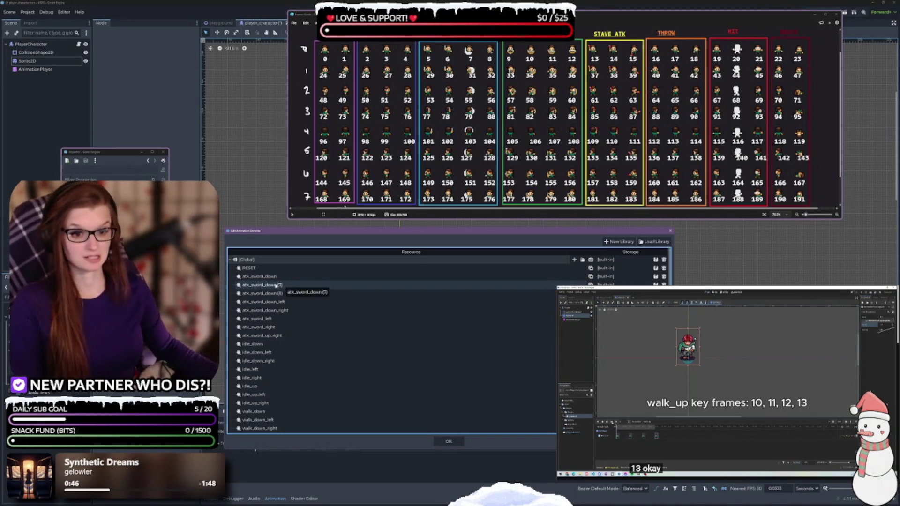
{"action": "double_click", "coordinate": [286, 285]}
{"action": "key", "text": "End"}
{"action": "key", "text": "BackSpace"}
{"action": "key", "text": "BackSpace"}
{"action": "key", "text": "BackSpace"}
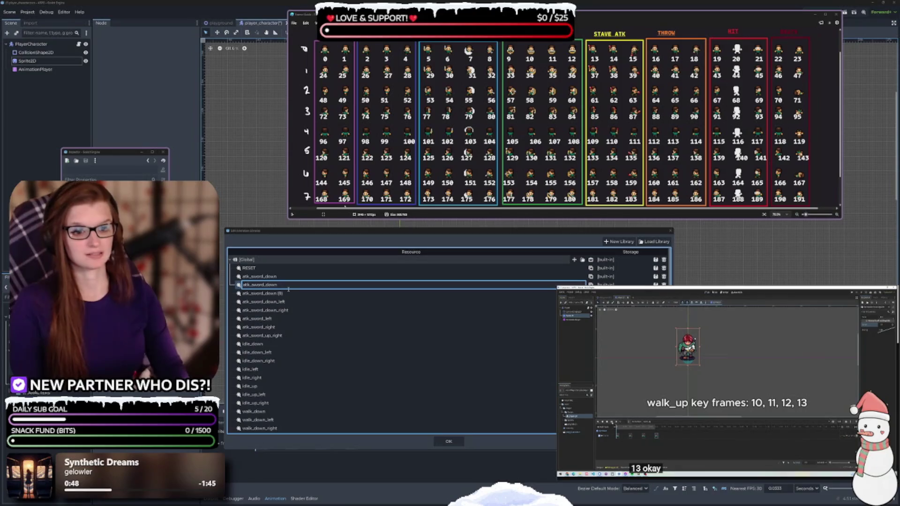
{"action": "key", "text": "Return"}
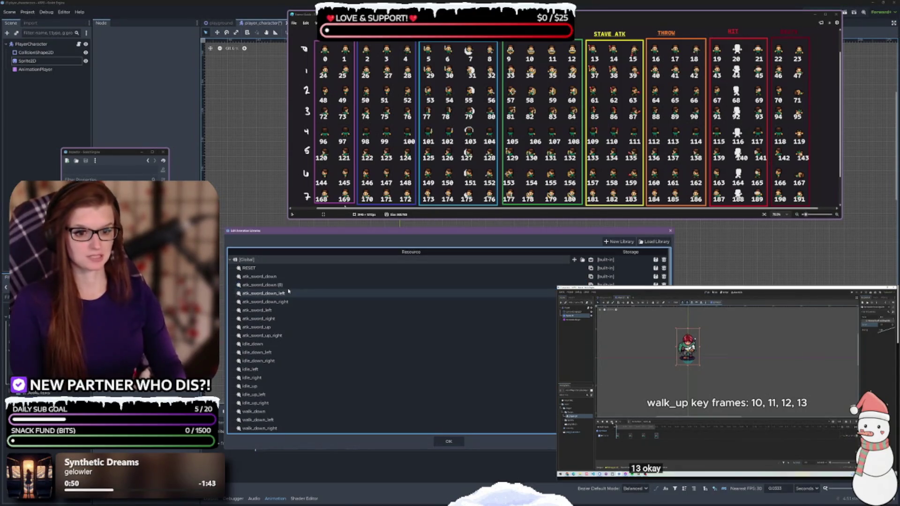
{"action": "double_click", "coordinate": [284, 285]}
{"action": "key", "text": "End"}
{"action": "key", "text": "BackSpace"}
{"action": "key", "text": "BackSpace"}
{"action": "key", "text": "BackSpace"}
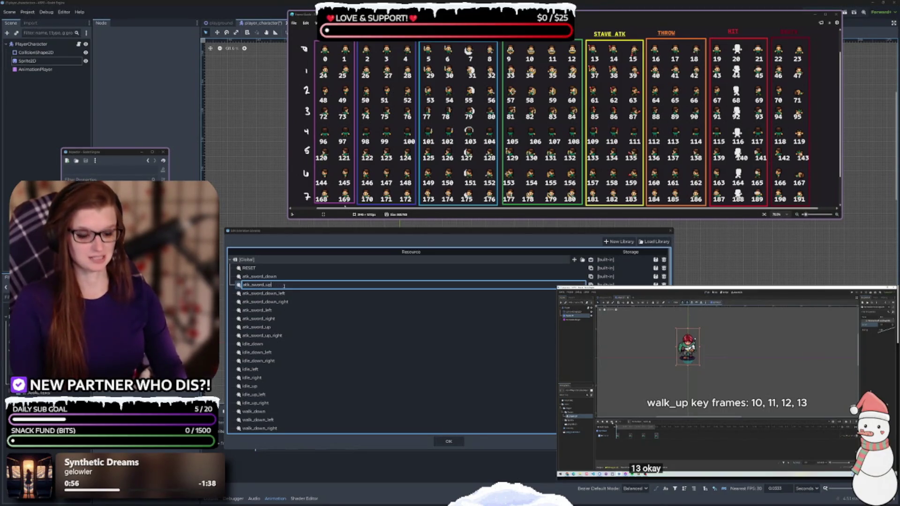
{"action": "key", "text": "Return"}
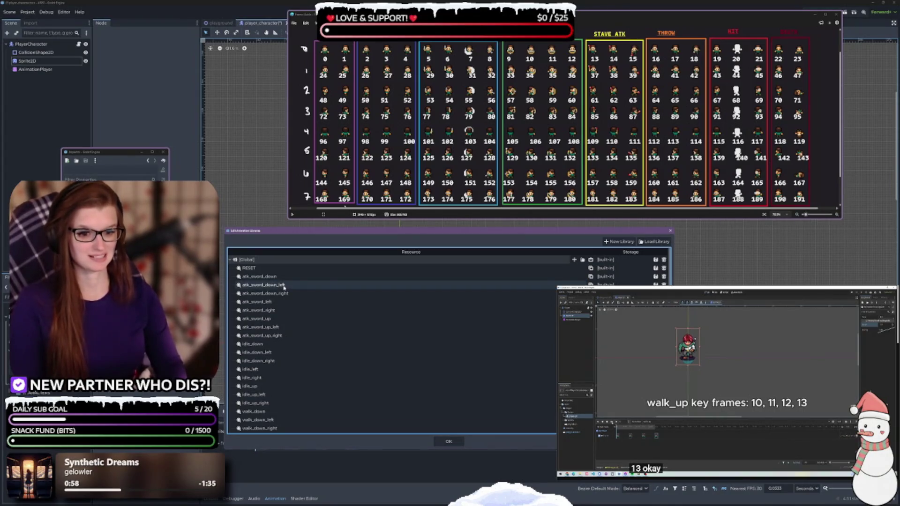
{"action": "key", "text": "ctrl+s"}
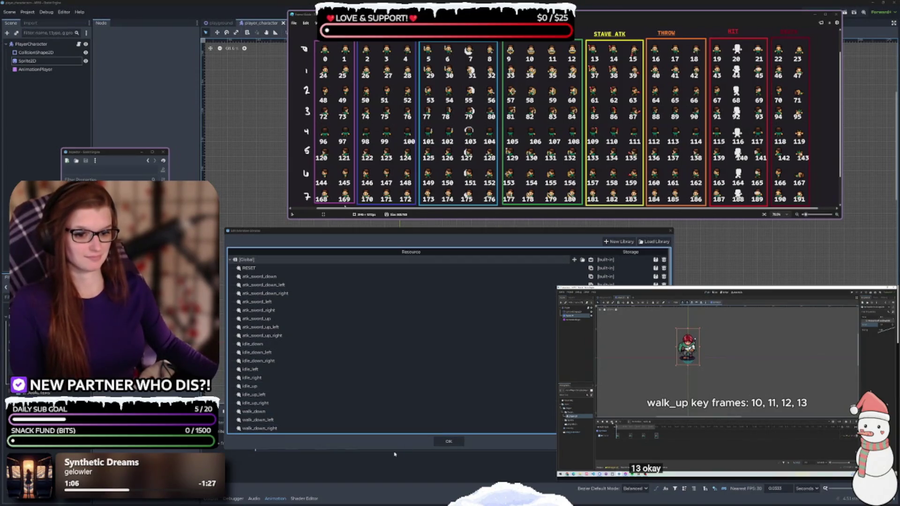
{"action": "left_click", "coordinate": [449, 441]}
Load atk_sword_down_left and set its first keyframe to sprite frame 173.
{"action": "left_click", "coordinate": [328, 412]}
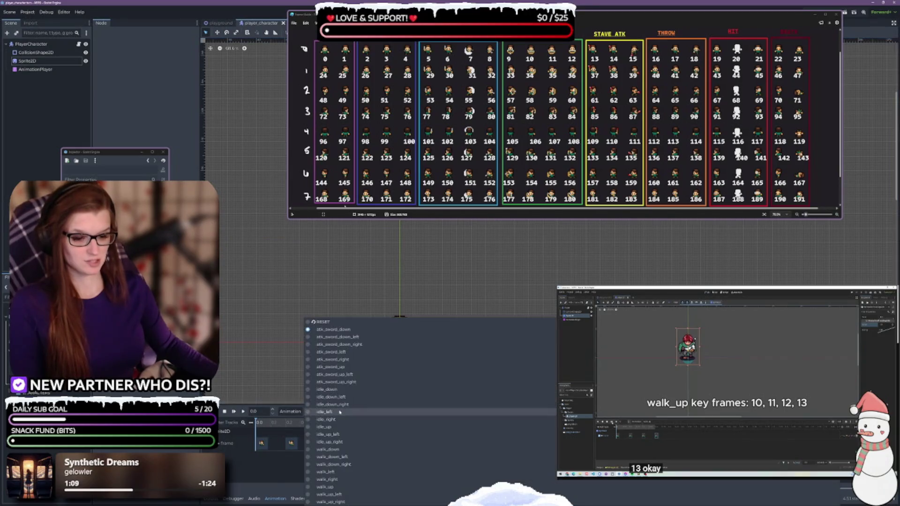
{"action": "left_click", "coordinate": [362, 333]}
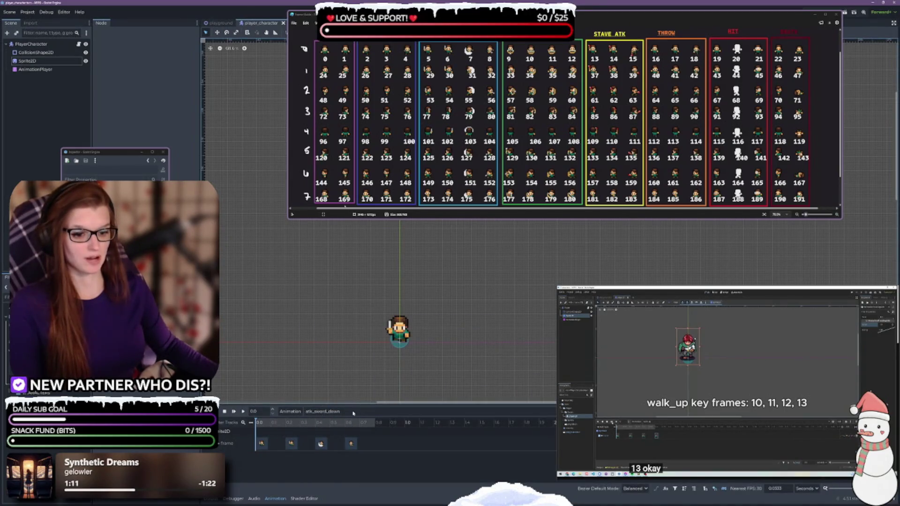
{"action": "left_click", "coordinate": [354, 412]}
{"action": "left_click", "coordinate": [362, 340]}
{"action": "left_click", "coordinate": [262, 444]}
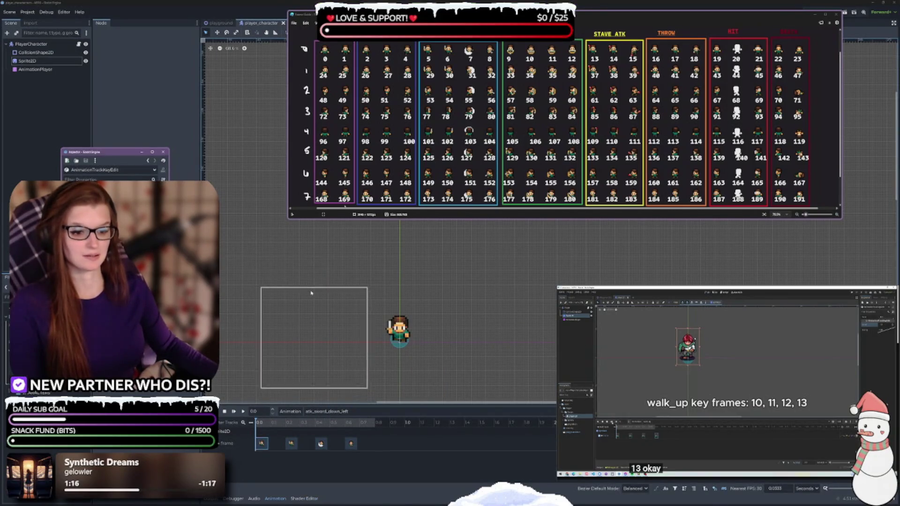
{"action": "left_click_drag", "start_coordinate": [311, 294], "coordinate": [310, 290]}
{"action": "left_click", "coordinate": [326, 342]}
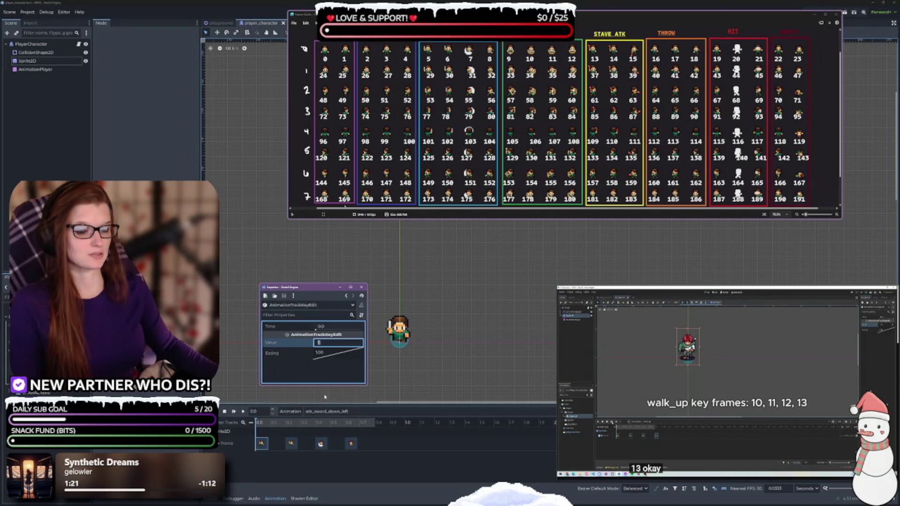
{"action": "type", "text": "173"}
{"action": "key", "text": "Return"}
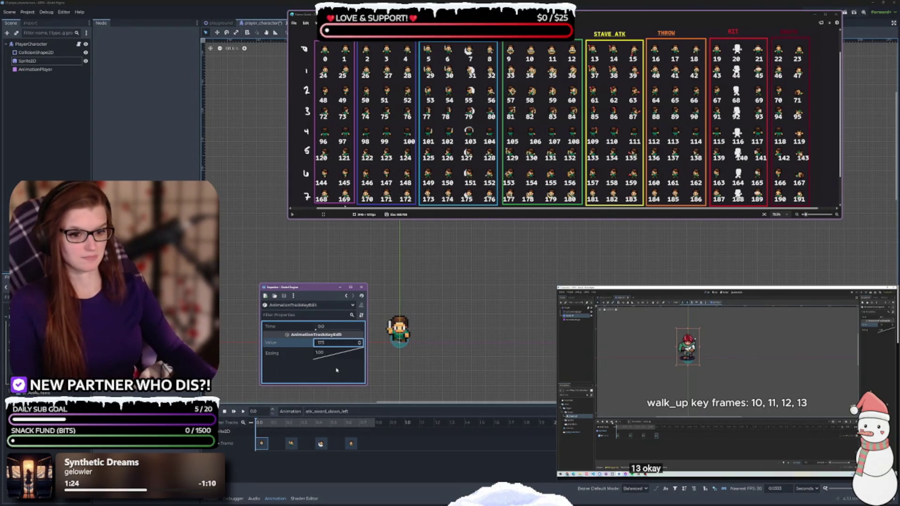
Set the remaining keyframes to frames 174, 175 and 176, then preview the attack.
{"action": "left_click", "coordinate": [290, 443]}
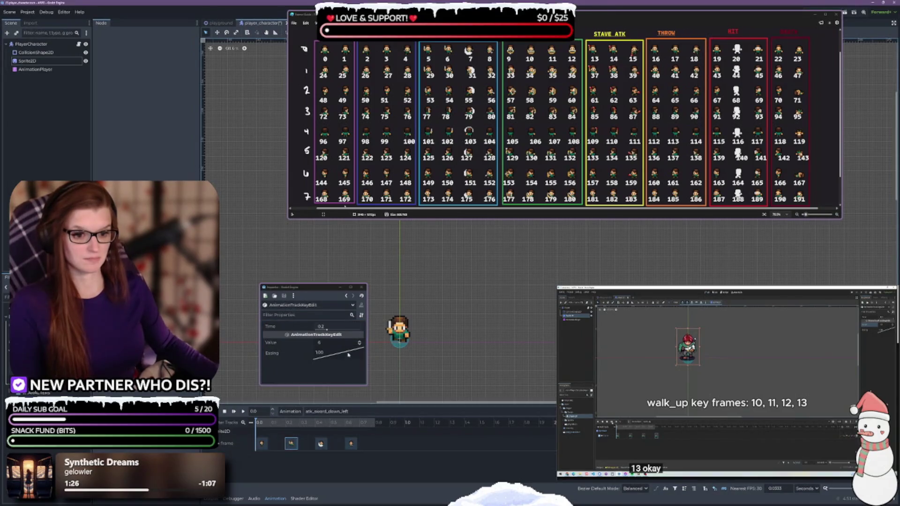
{"action": "left_click", "coordinate": [332, 344]}
{"action": "type", "text": "17"}
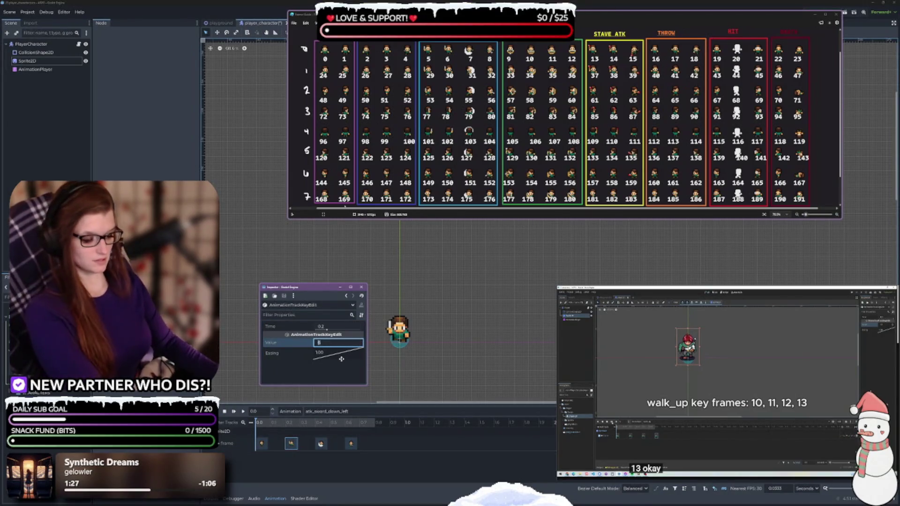
{"action": "type", "text": "4"}
{"action": "key", "text": "Return"}
{"action": "left_click", "coordinate": [320, 444]}
{"action": "left_click", "coordinate": [333, 344]}
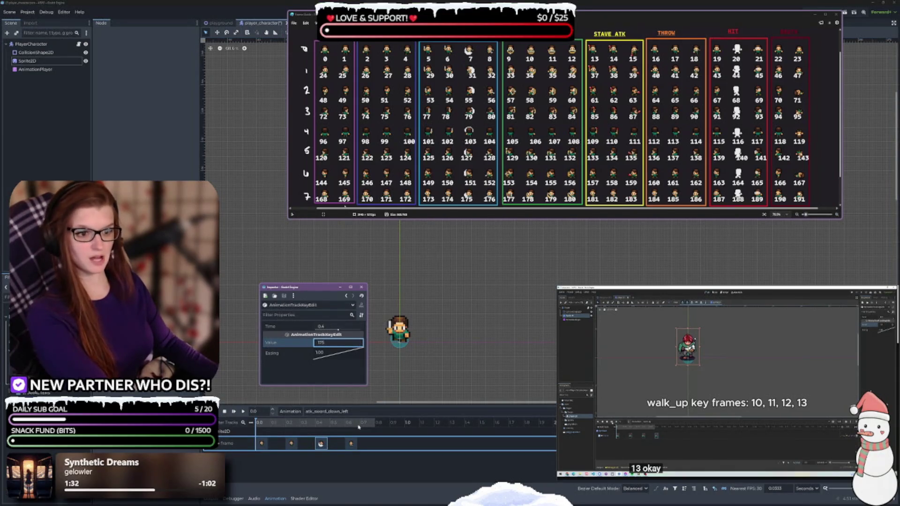
{"action": "key", "text": "Return"}
{"action": "left_click", "coordinate": [351, 444]}
{"action": "left_click", "coordinate": [328, 342]}
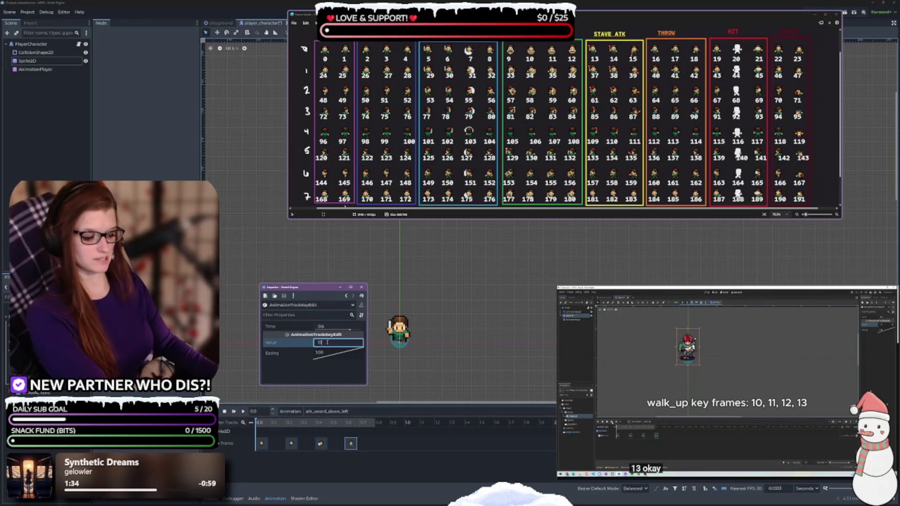
{"action": "type", "text": "6"}
{"action": "key", "text": "Return"}
{"action": "left_click", "coordinate": [243, 411]}
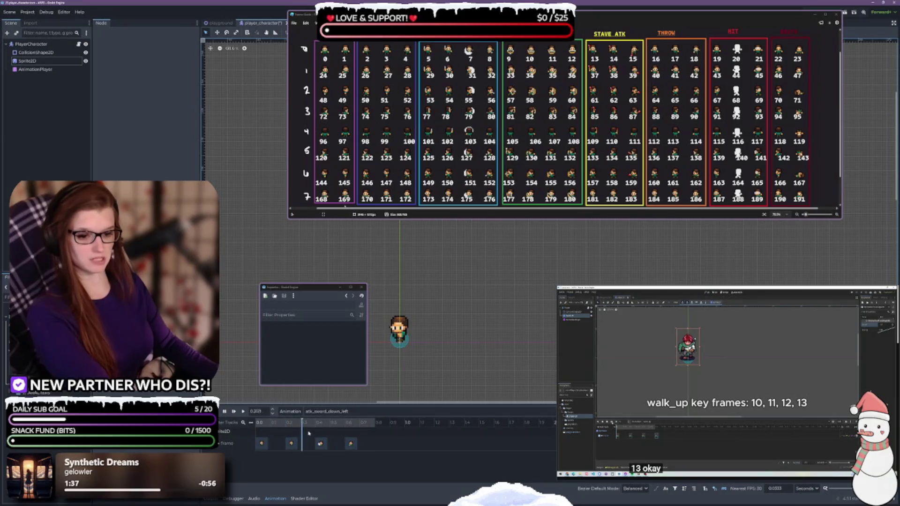
Move the key properties window further left and reopen the animation list.
{"action": "left_click", "coordinate": [327, 411]}
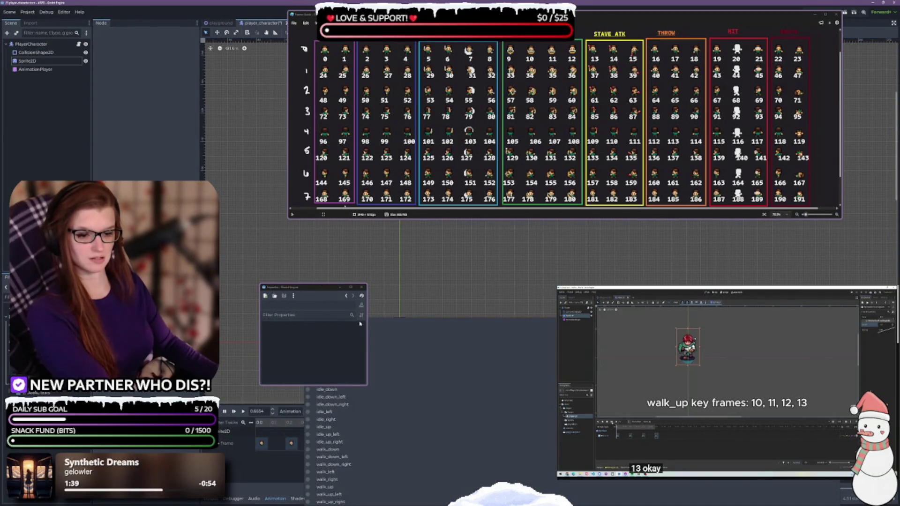
{"action": "left_click", "coordinate": [311, 290]}
{"action": "left_click_drag", "start_coordinate": [311, 290], "coordinate": [267, 294]}
{"action": "left_click", "coordinate": [327, 411]}
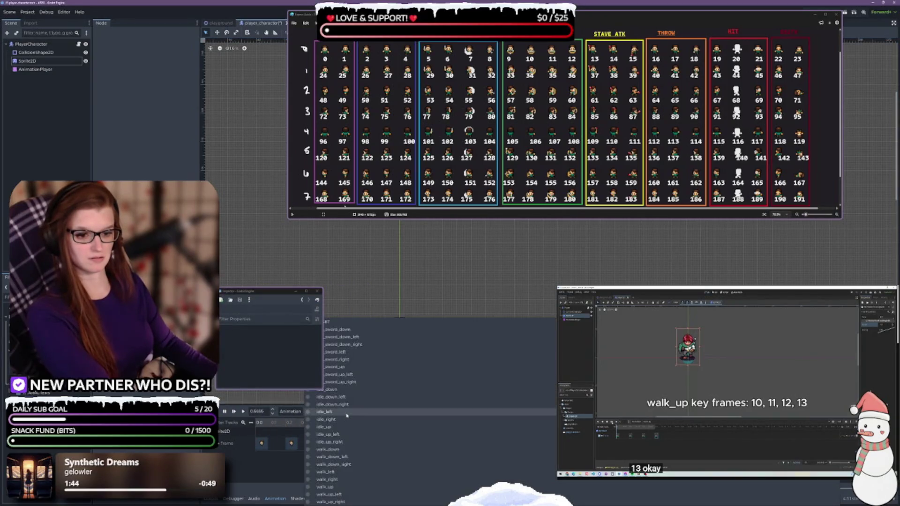
Retarget the four atk_sword_down_right keyframes to new sprite frames ending at 32, then preview.
{"action": "left_click", "coordinate": [359, 346]}
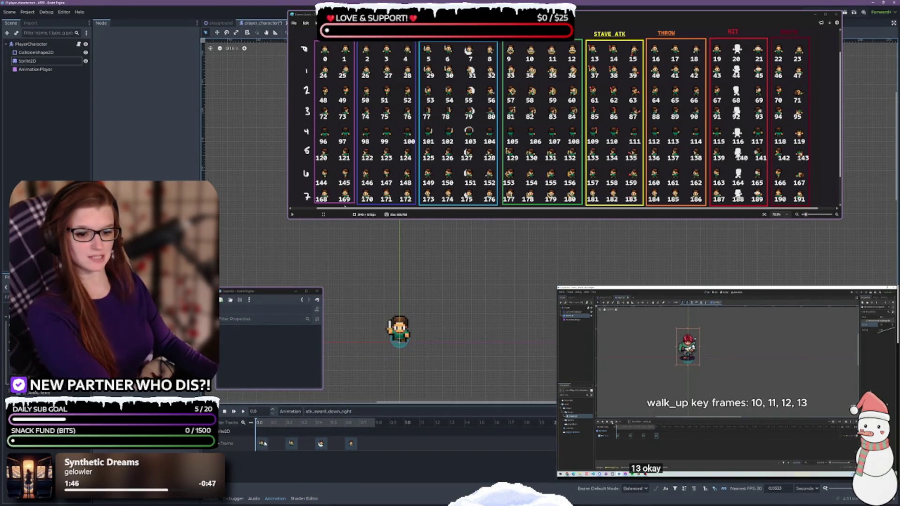
{"action": "left_click", "coordinate": [283, 347]}
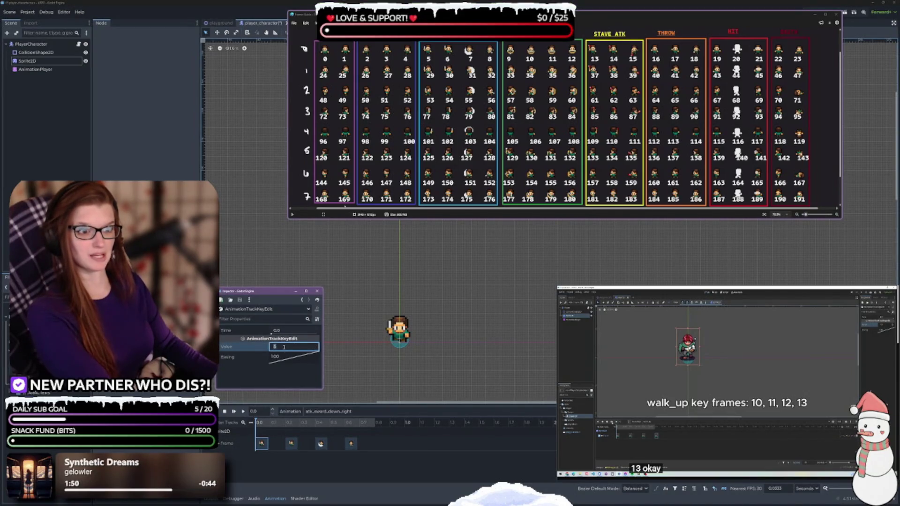
{"action": "type", "text": "29"}
{"action": "left_click", "coordinate": [291, 444]}
{"action": "left_click", "coordinate": [283, 348]}
{"action": "left_click", "coordinate": [321, 443]}
{"action": "left_click", "coordinate": [284, 348]}
{"action": "left_click", "coordinate": [351, 444]}
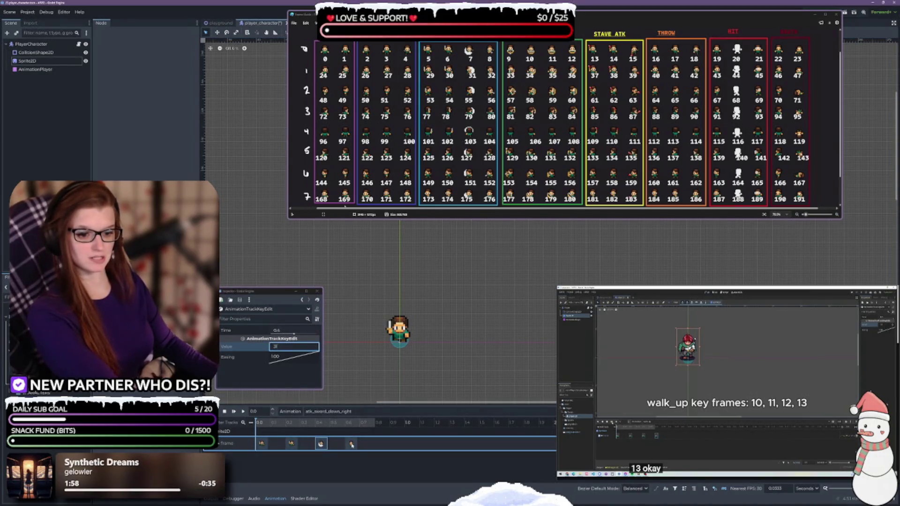
{"action": "left_click", "coordinate": [281, 346]}
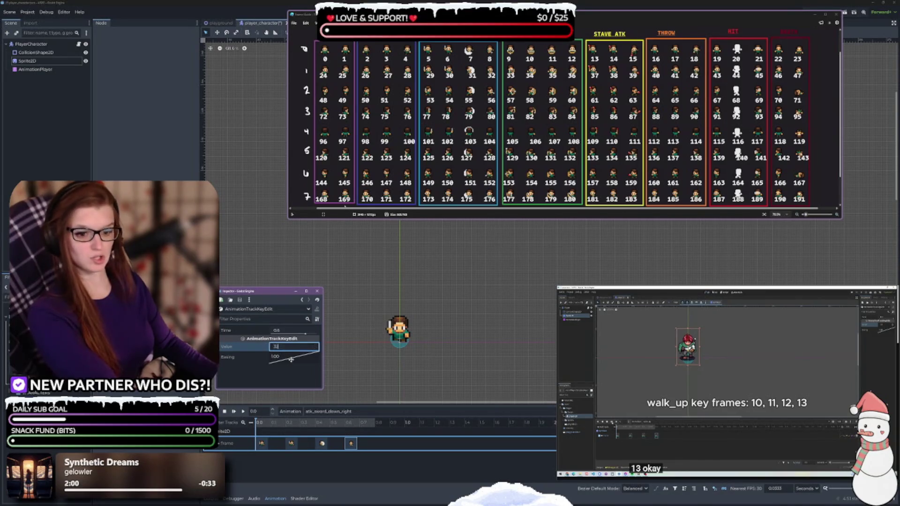
{"action": "left_click", "coordinate": [243, 412]}
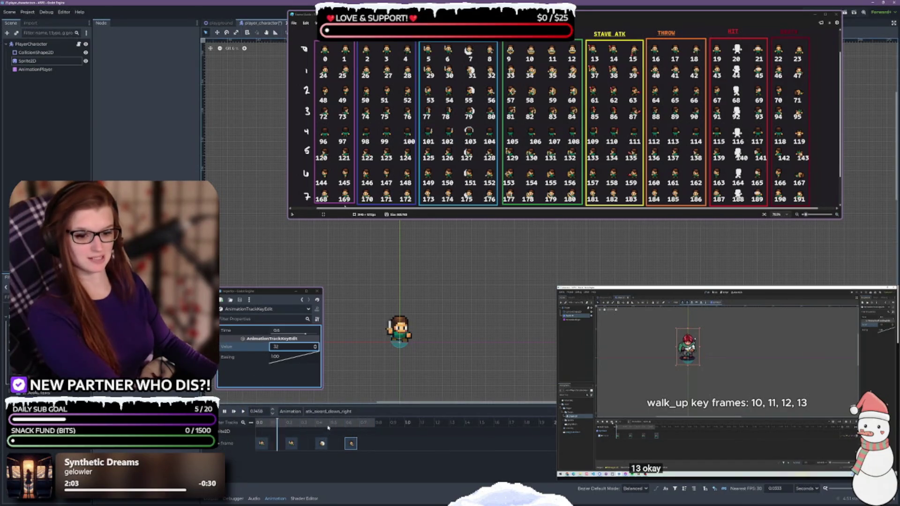
Load atk_sword_left and begin editing its first keyframe's sprite frame.
{"action": "left_click", "coordinate": [328, 411]}
{"action": "left_click", "coordinate": [342, 353]}
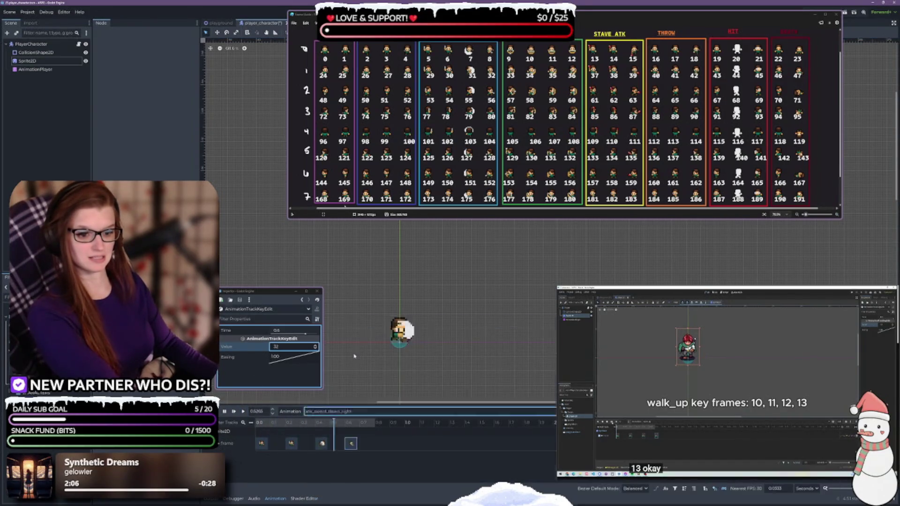
{"action": "left_click", "coordinate": [262, 444]}
{"action": "left_click", "coordinate": [294, 347]}
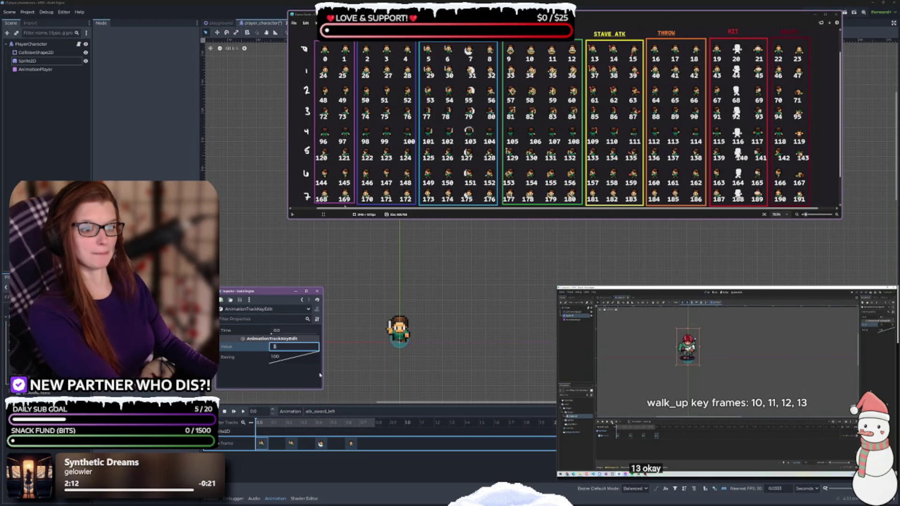
Set atk_sword_left's fourth frame key to sprite frame 152 and play the animation to check it.
{"action": "left_click", "coordinate": [320, 443]}
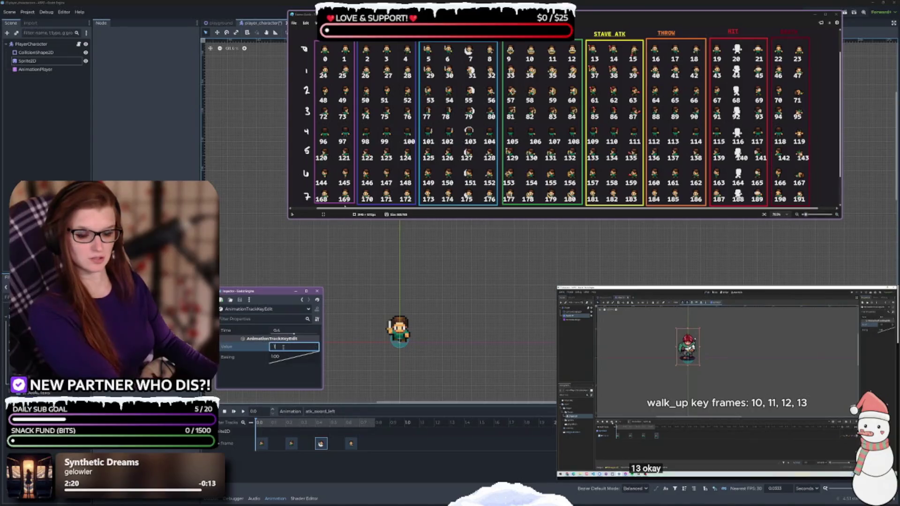
{"action": "left_click", "coordinate": [351, 444]}
{"action": "left_click", "coordinate": [282, 346]}
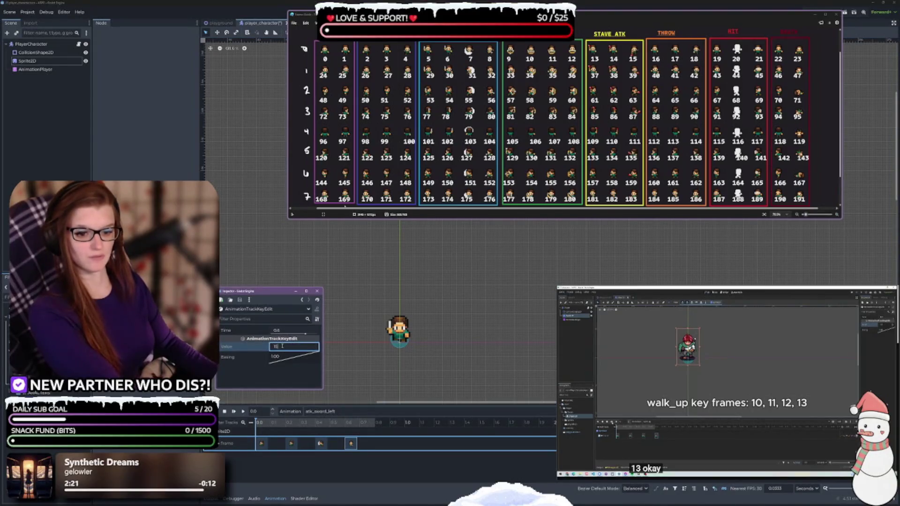
{"action": "key", "text": "BackSpace"}
{"action": "type", "text": "2"}
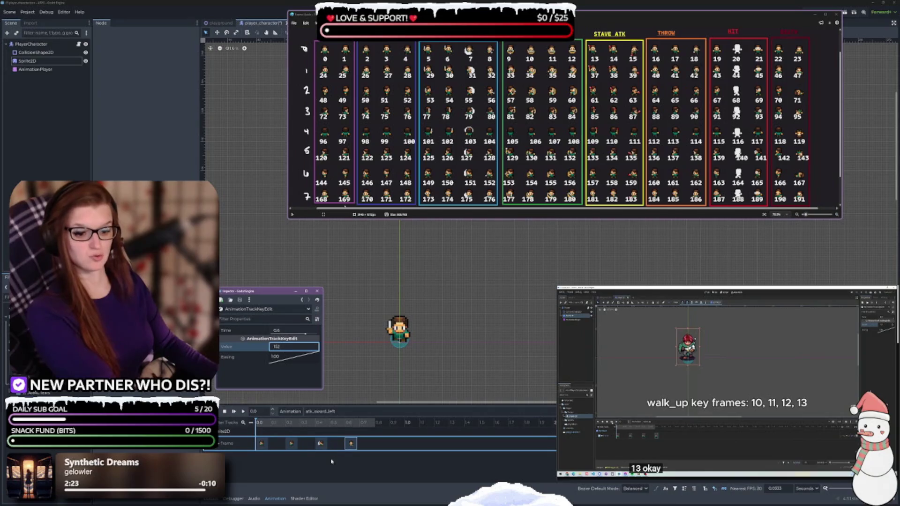
{"action": "left_click", "coordinate": [244, 412]}
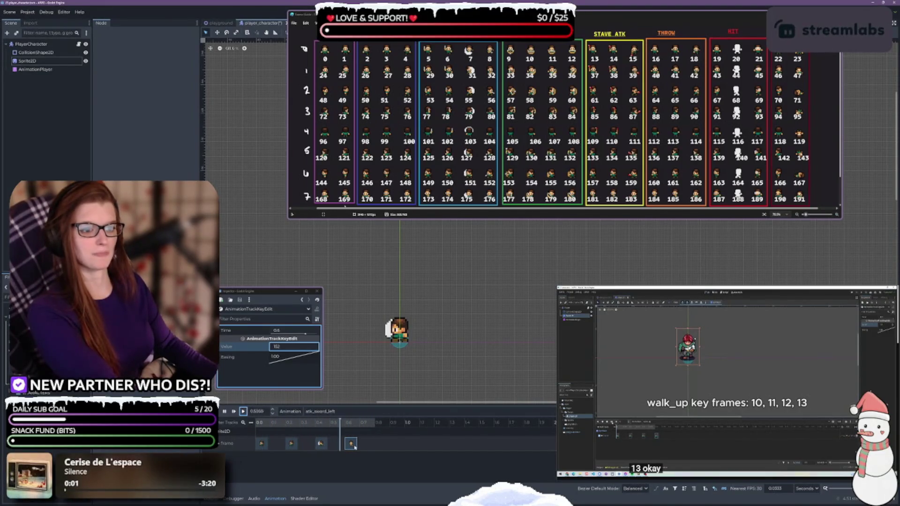
{"action": "left_click", "coordinate": [291, 347]}
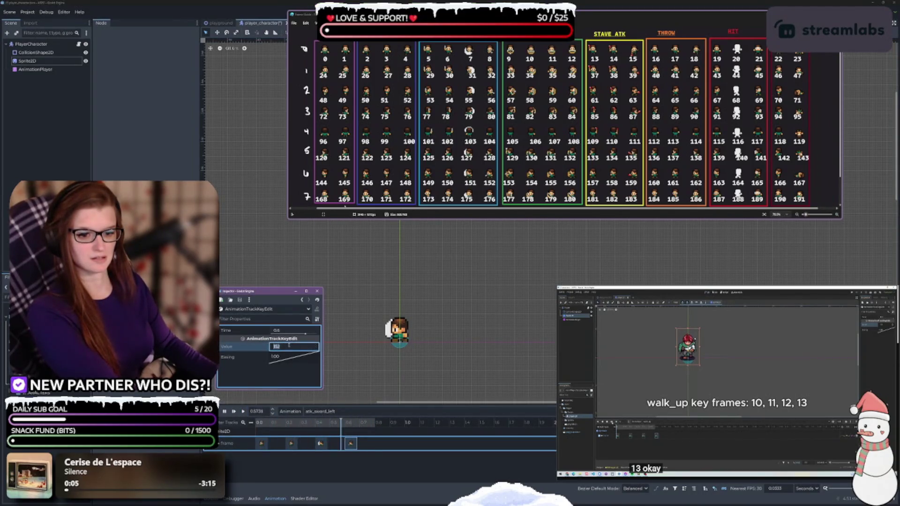
{"action": "key", "text": "Return"}
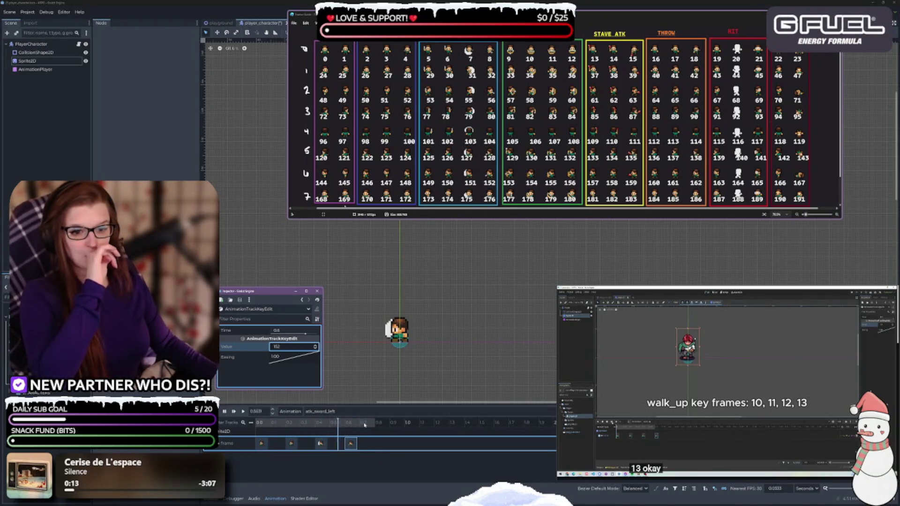
{"action": "left_click", "coordinate": [337, 413]}
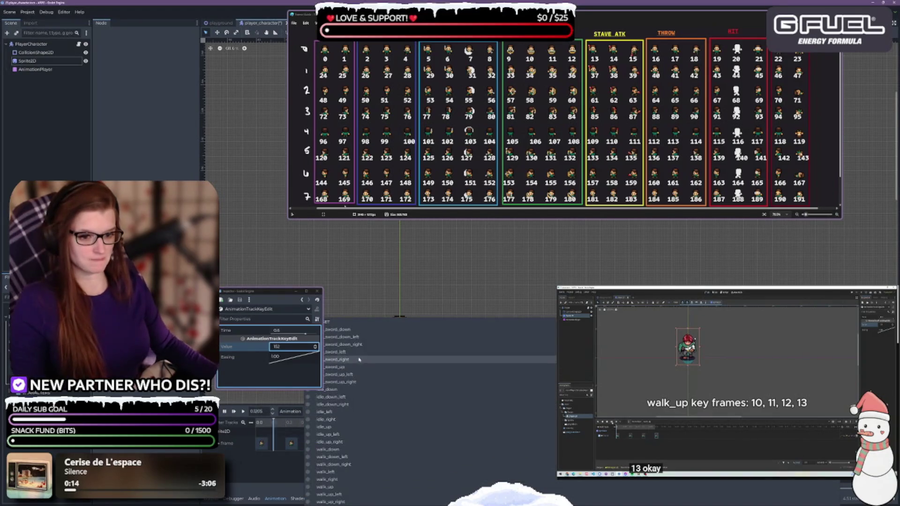
Switch to atk_sword_right and set its second frame key to sprite frame 54.
{"action": "left_click", "coordinate": [344, 359]}
{"action": "left_click", "coordinate": [293, 348]}
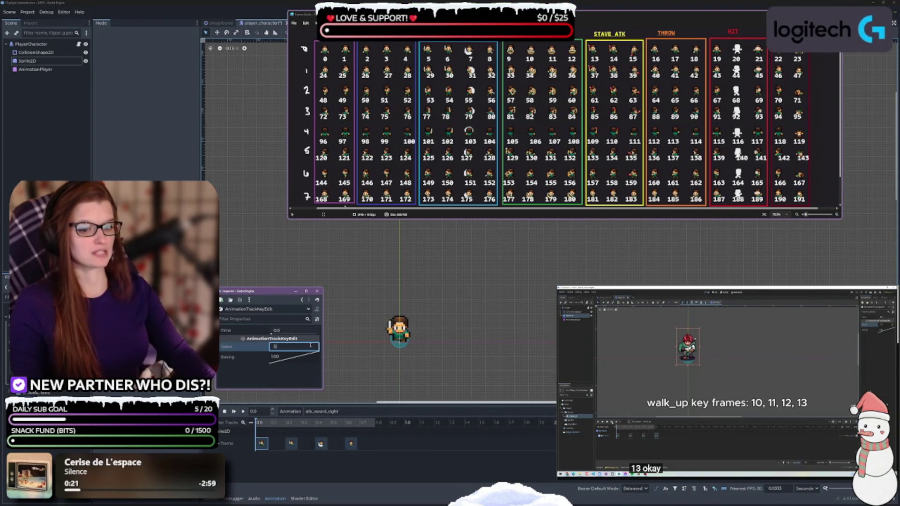
{"action": "left_click", "coordinate": [292, 444]}
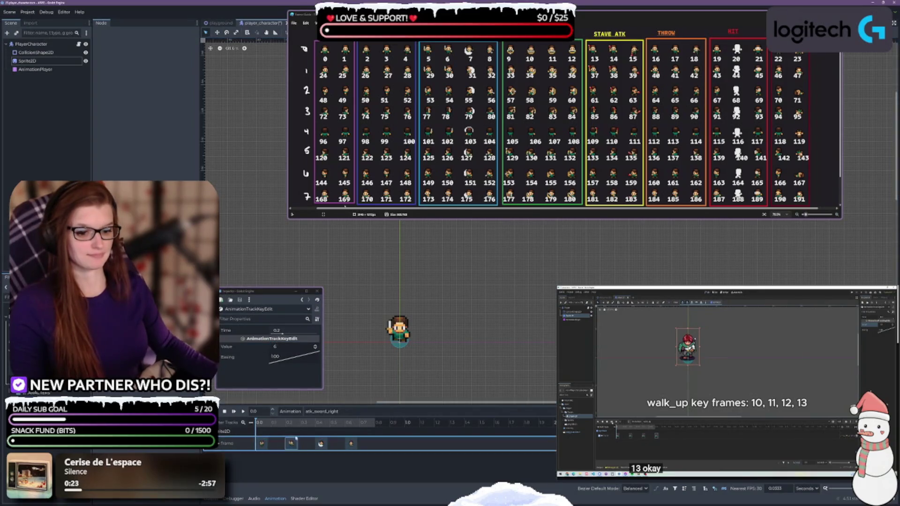
{"action": "left_click", "coordinate": [282, 348]}
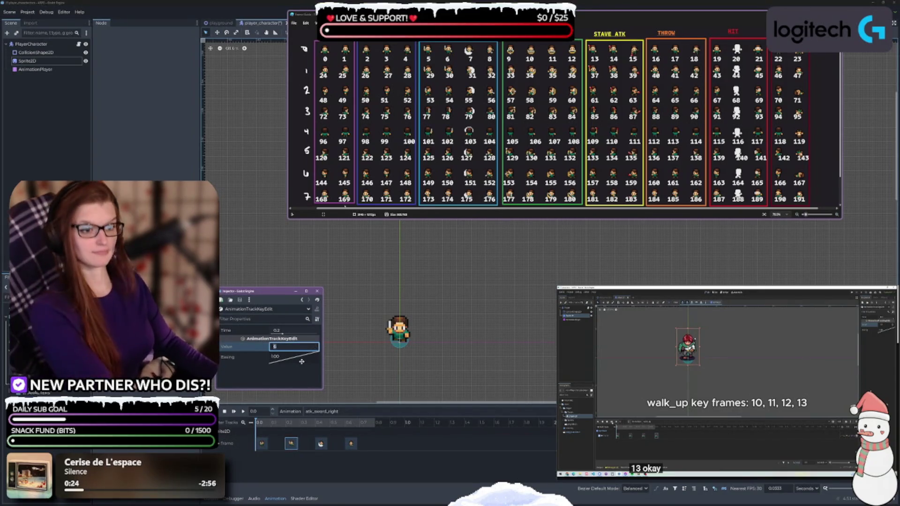
{"action": "type", "text": "54"}
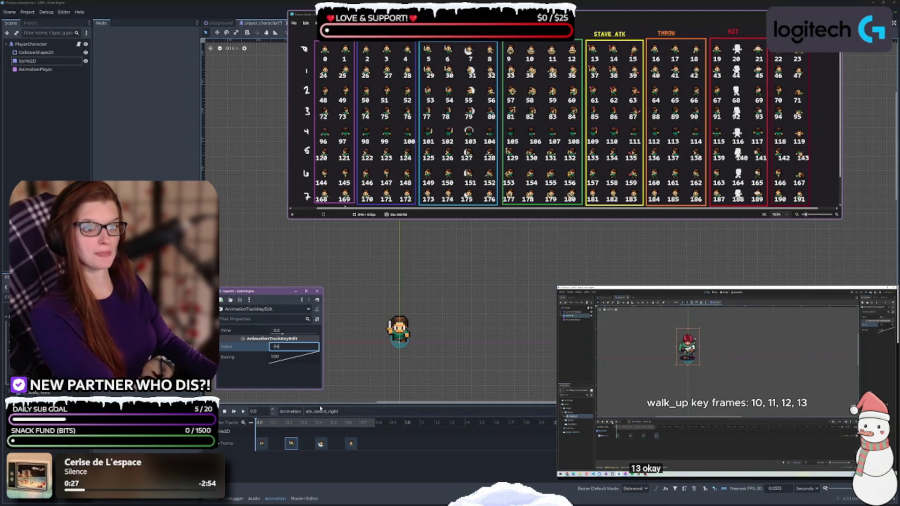
Retarget the third and fourth frame keys, the last to 56, and preview atk_sword_right.
{"action": "left_click", "coordinate": [321, 443]}
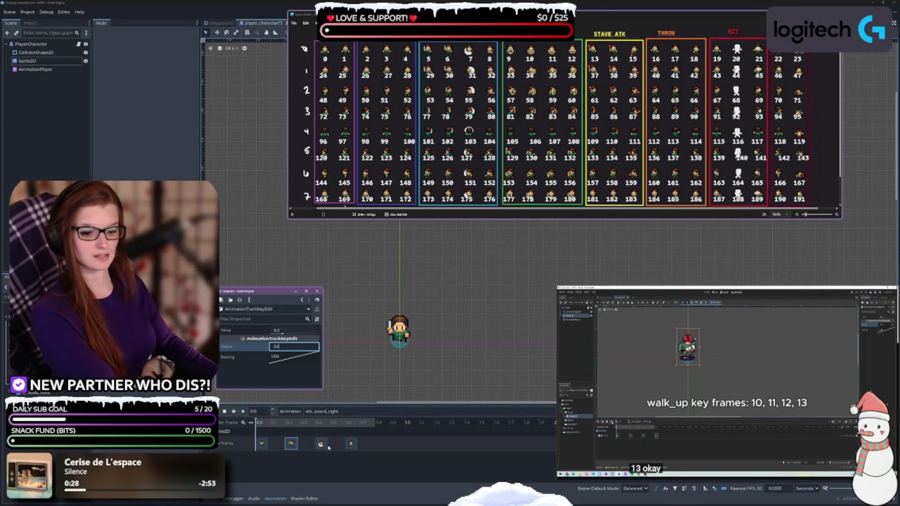
{"action": "left_click", "coordinate": [280, 347]}
{"action": "left_click", "coordinate": [350, 444]}
{"action": "left_click", "coordinate": [282, 347]}
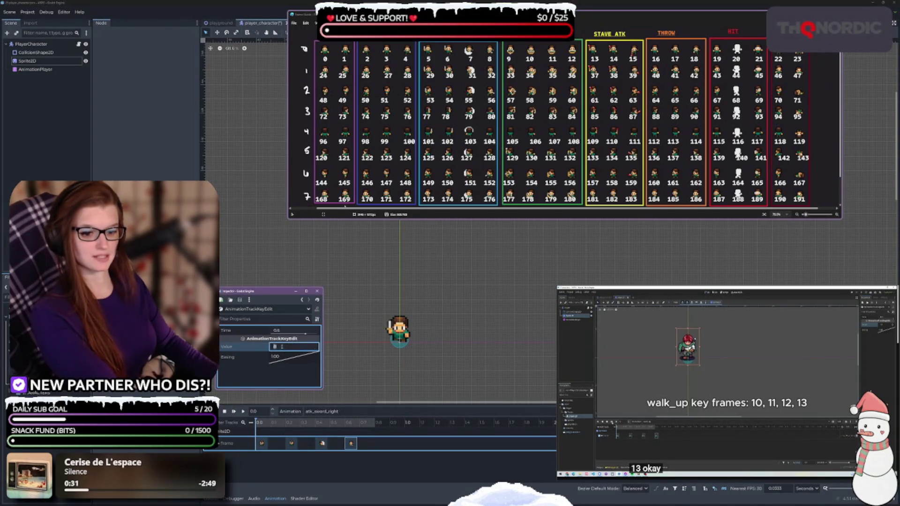
{"action": "left_click", "coordinate": [243, 411]}
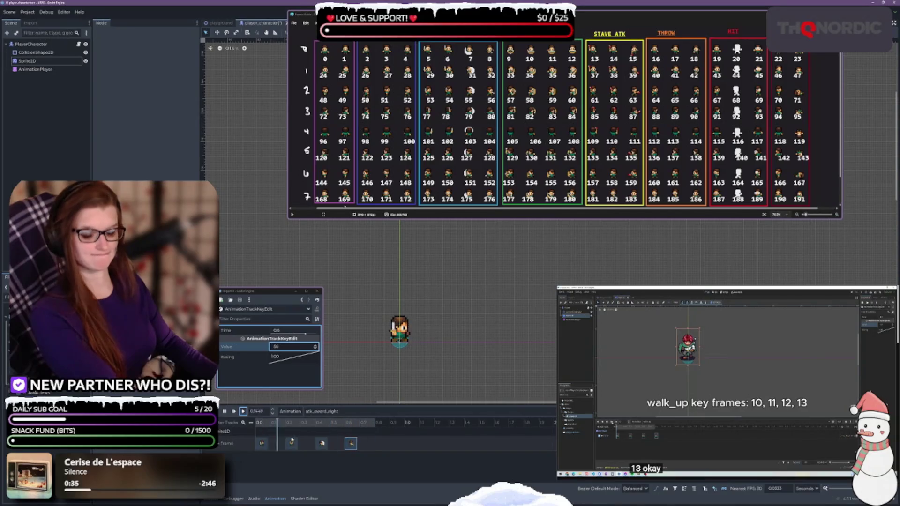
{"action": "left_click", "coordinate": [321, 412]}
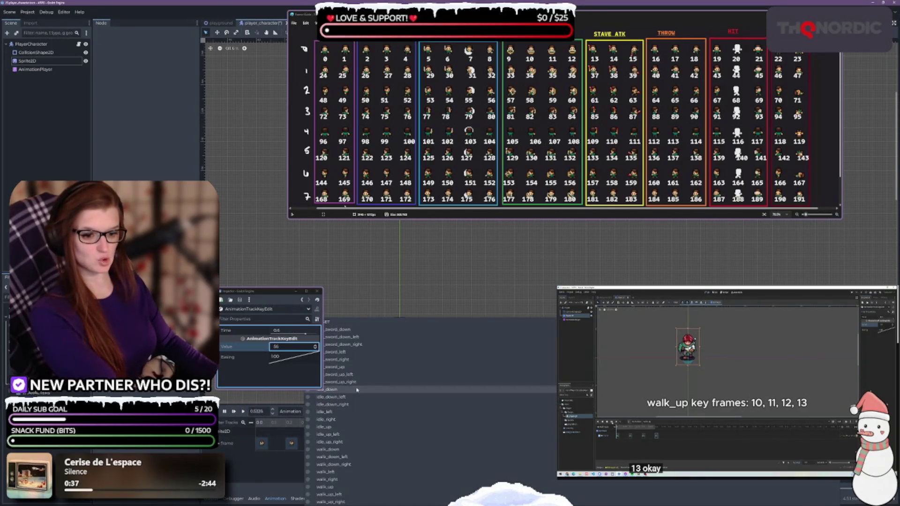
Switch to atk_sword_up and retarget its first two frame keys to new sprite frames.
{"action": "left_click", "coordinate": [337, 367]}
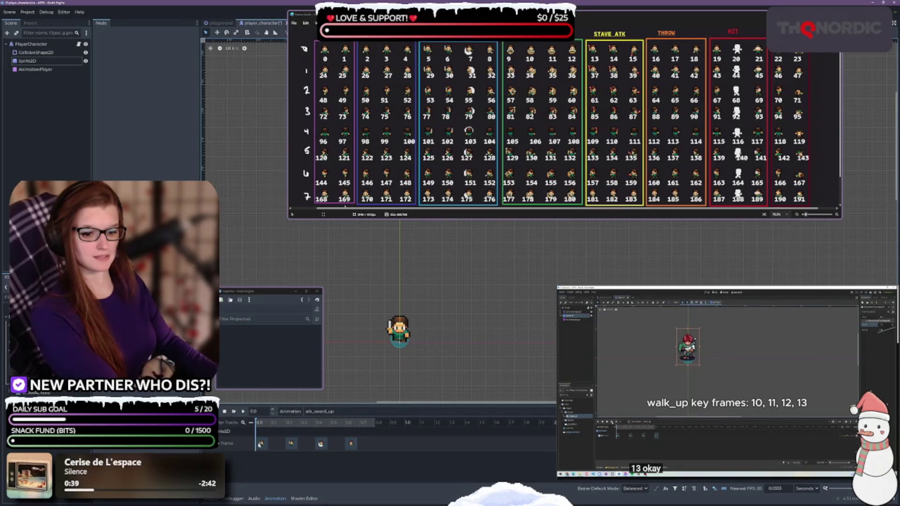
{"action": "left_click", "coordinate": [261, 444]}
{"action": "left_click", "coordinate": [281, 347]}
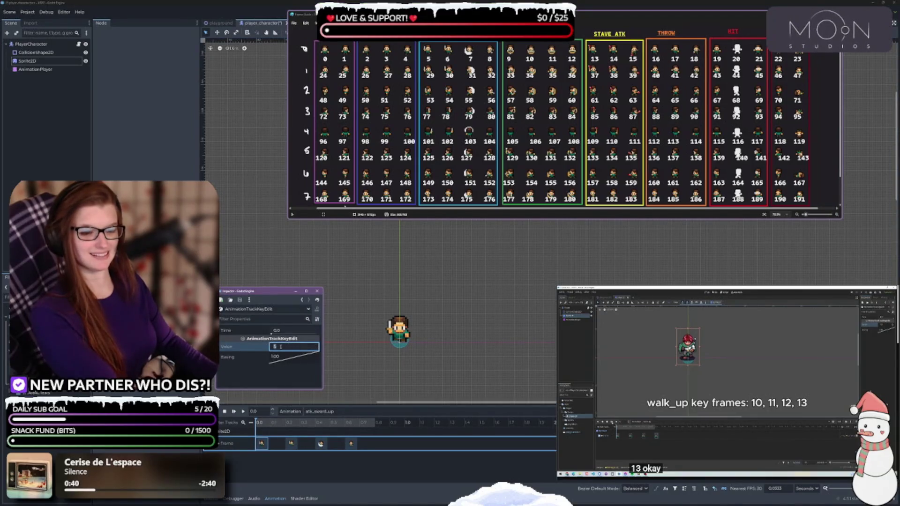
{"action": "type", "text": "1"}
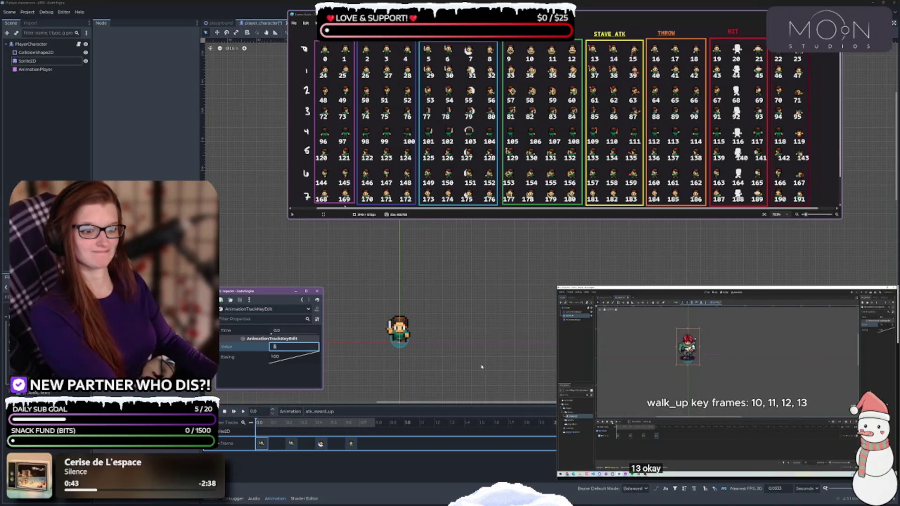
{"action": "key", "text": "Return"}
{"action": "left_click", "coordinate": [291, 444]}
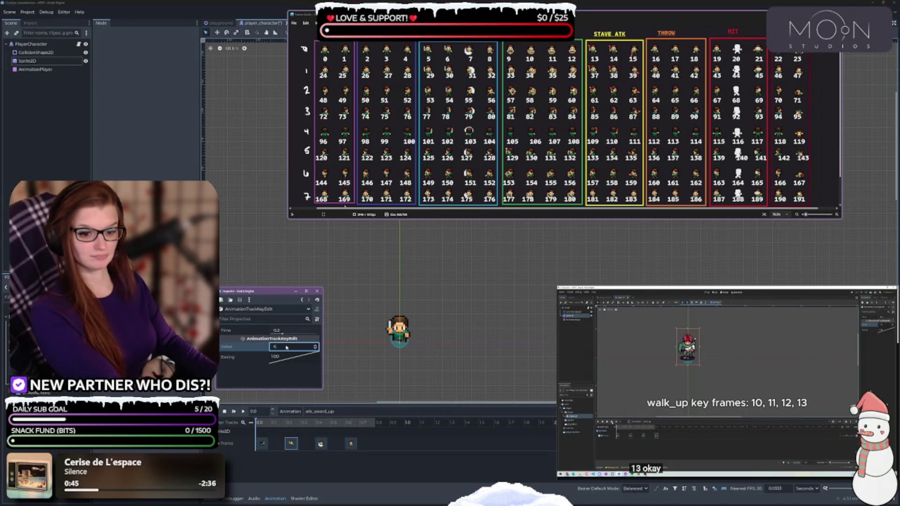
{"action": "key", "text": "Return"}
Retarget the third key, set the last key to frame 104, and preview atk_sword_up.
{"action": "left_click", "coordinate": [321, 444]}
{"action": "left_click", "coordinate": [286, 347]}
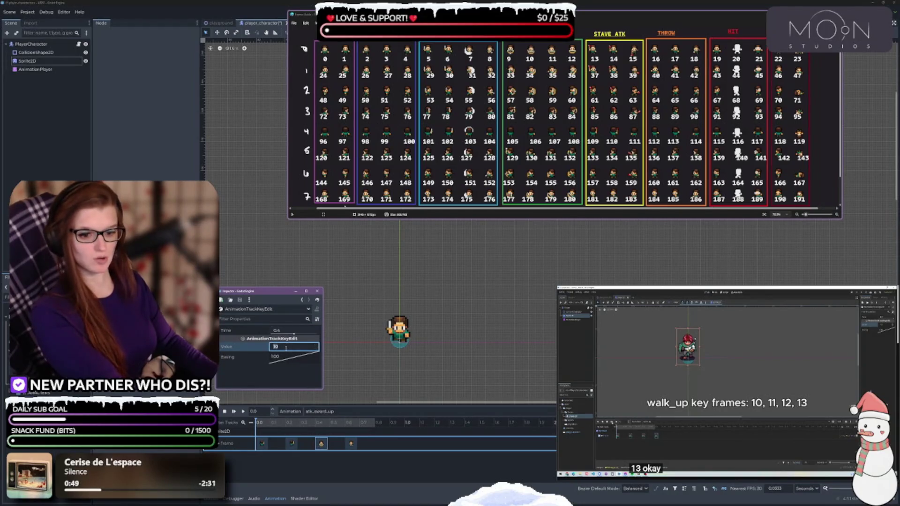
{"action": "key", "text": "Return"}
{"action": "left_click", "coordinate": [351, 443]}
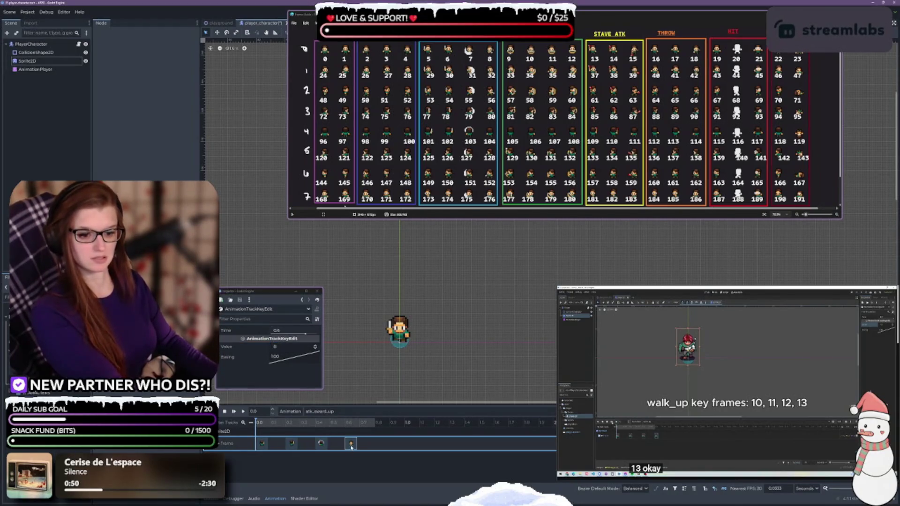
{"action": "left_click", "coordinate": [284, 345]}
{"action": "type", "text": "4"}
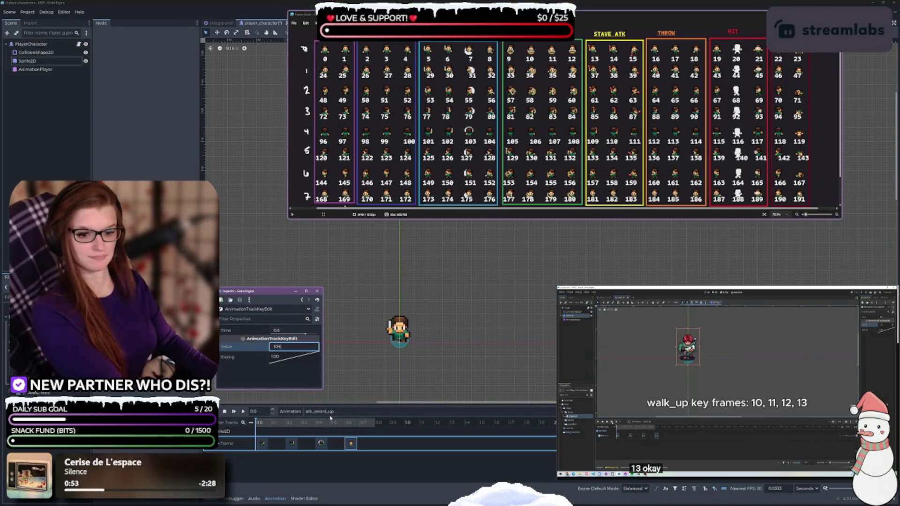
{"action": "left_click", "coordinate": [243, 412]}
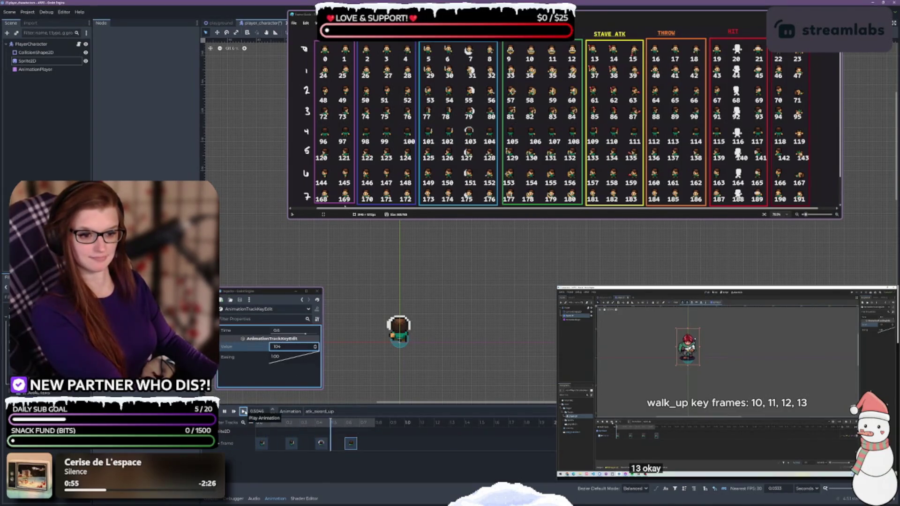
{"action": "left_click", "coordinate": [324, 412]}
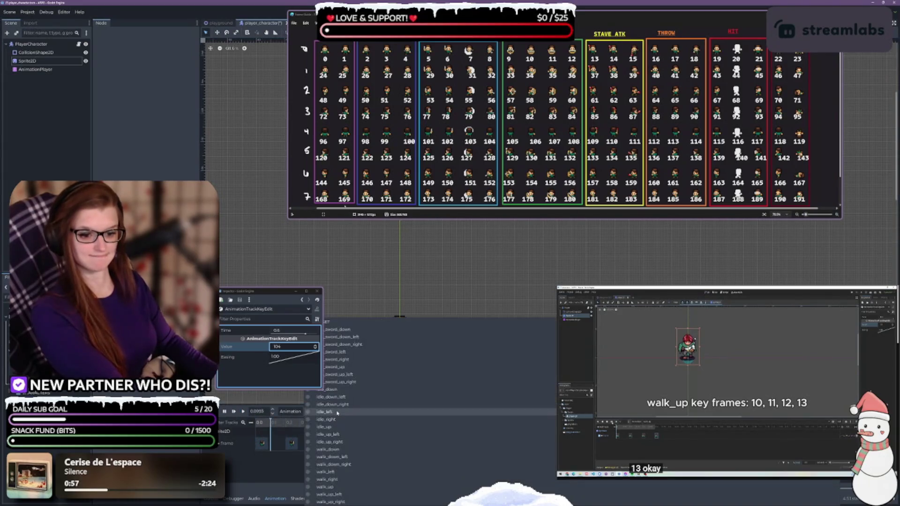
Switch to atk_sword_up_left and retarget its first two frame keys to new sprite frames.
{"action": "left_click", "coordinate": [339, 374]}
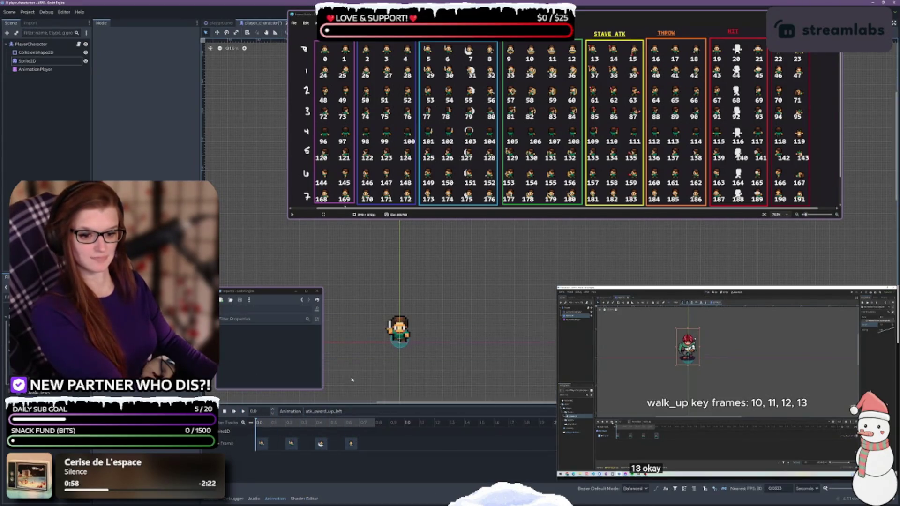
{"action": "left_click", "coordinate": [264, 444]}
{"action": "left_click", "coordinate": [283, 348]}
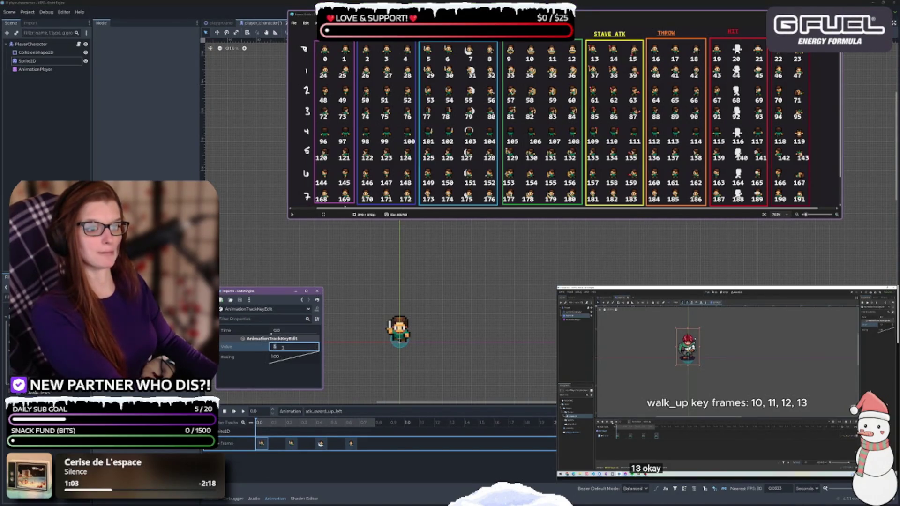
{"action": "type", "text": "12"}
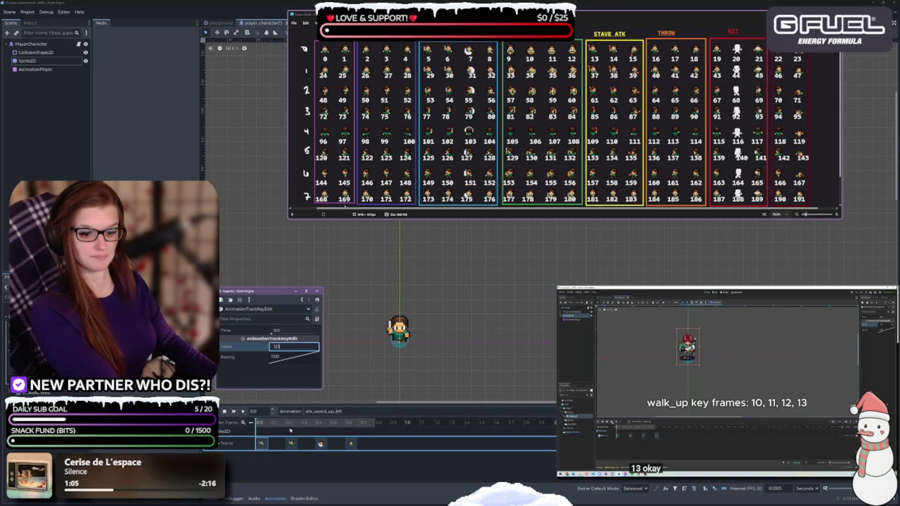
{"action": "left_click", "coordinate": [291, 444]}
{"action": "left_click", "coordinate": [284, 346]}
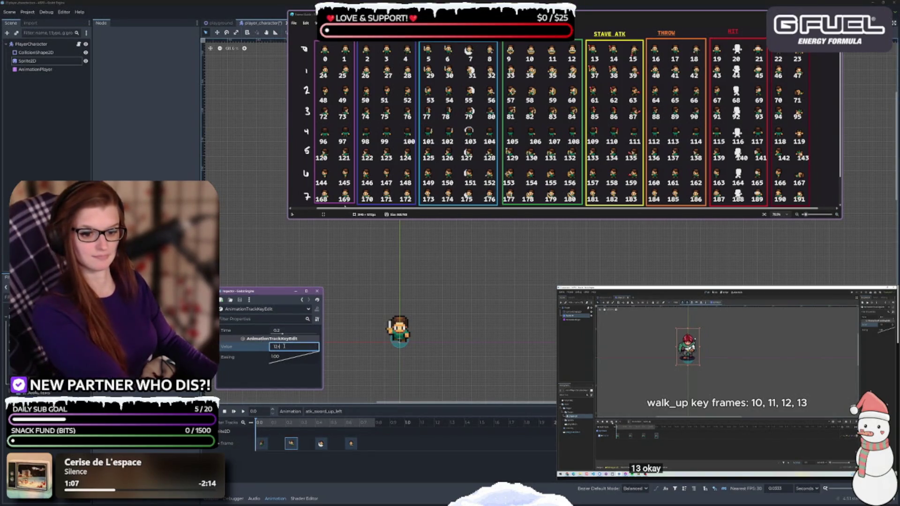
Set the third and fourth frame keys to 127 and 128, then preview the animation.
{"action": "left_click", "coordinate": [321, 444]}
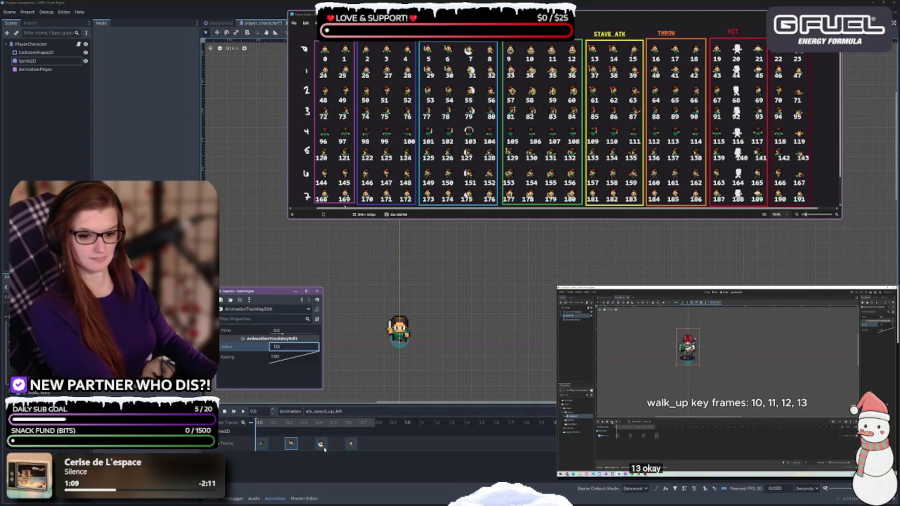
{"action": "left_click", "coordinate": [283, 346]}
{"action": "type", "text": "127"}
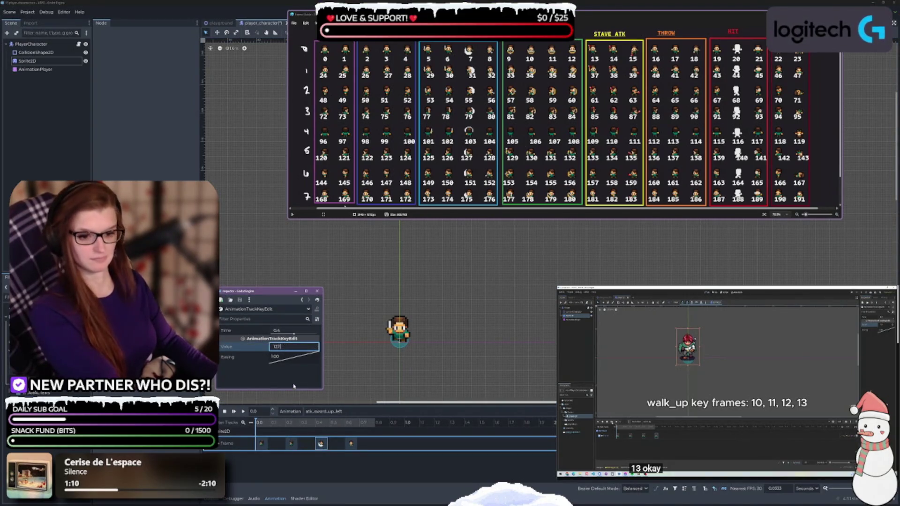
{"action": "left_click", "coordinate": [351, 443]}
{"action": "left_click", "coordinate": [283, 346]}
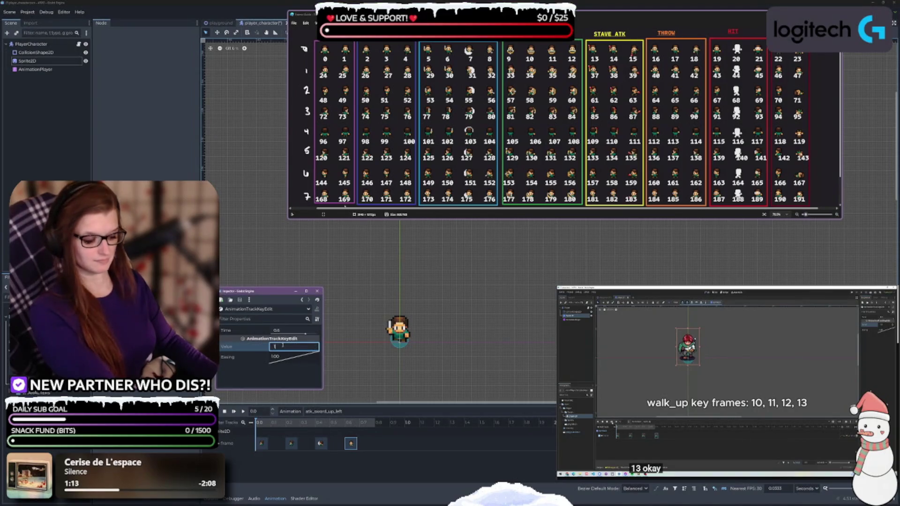
{"action": "type", "text": "128"}
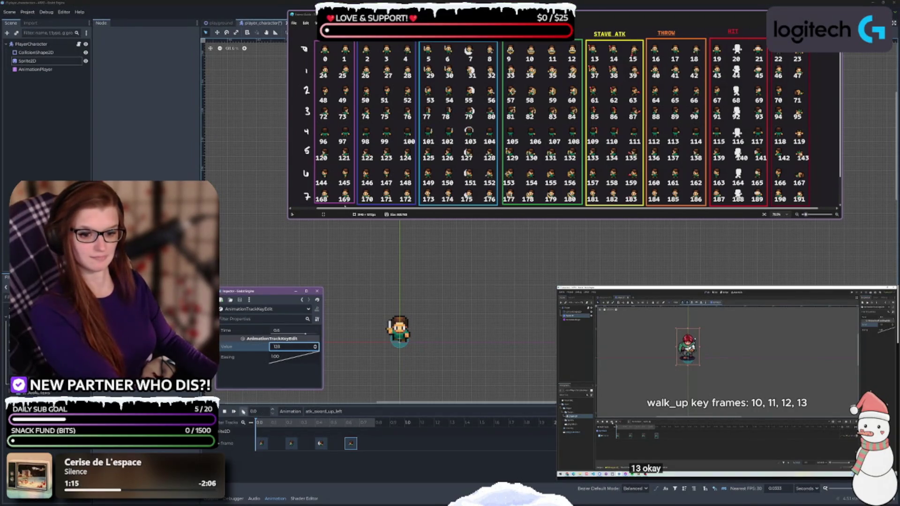
{"action": "left_click", "coordinate": [326, 395]}
{"action": "key", "text": "d"}
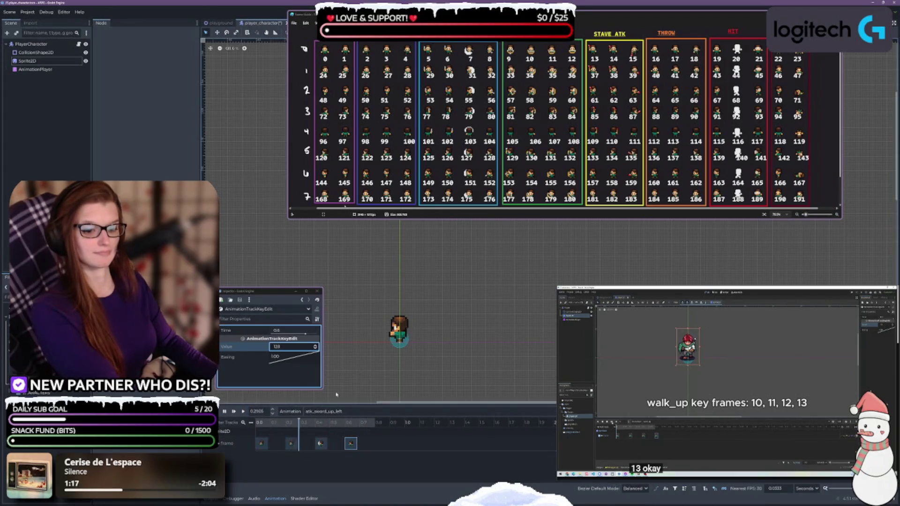
{"action": "left_click", "coordinate": [323, 411]}
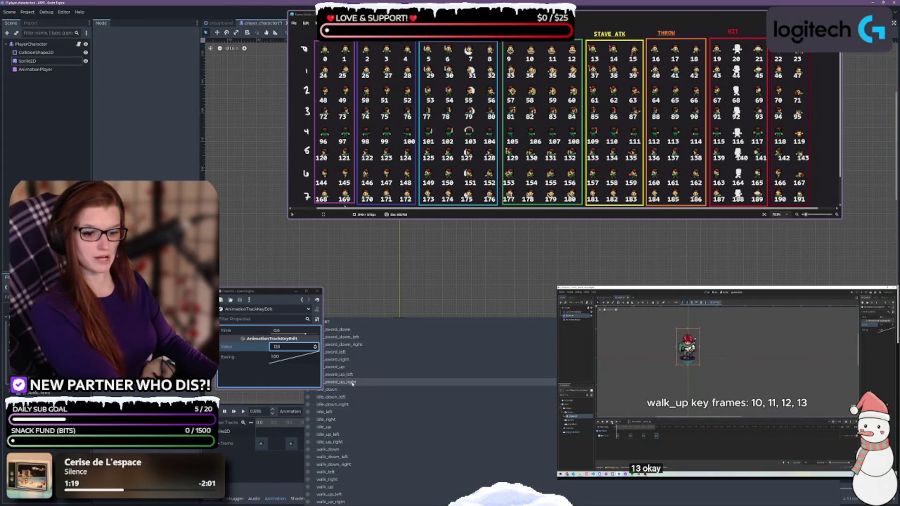
Switch to atk_sword_up_right and confirm new frame values for its first two keys.
{"action": "left_click", "coordinate": [353, 383]}
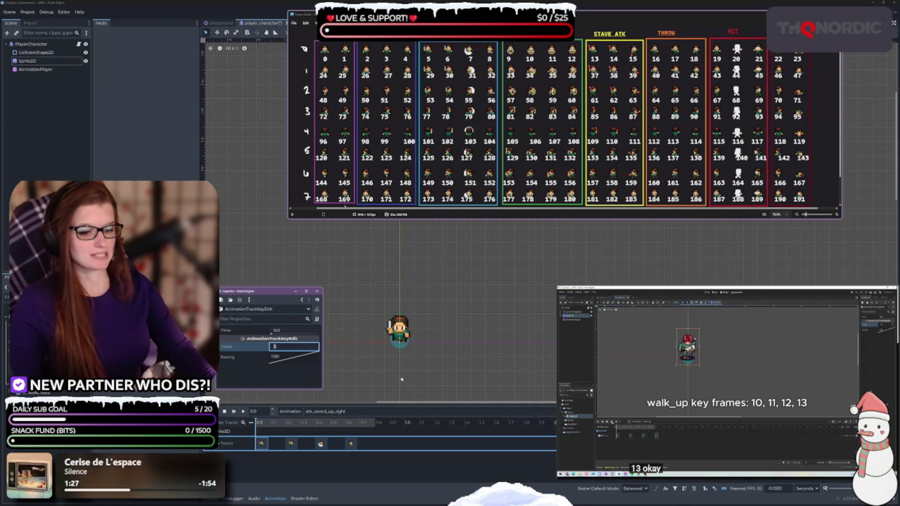
{"action": "key", "text": "Return"}
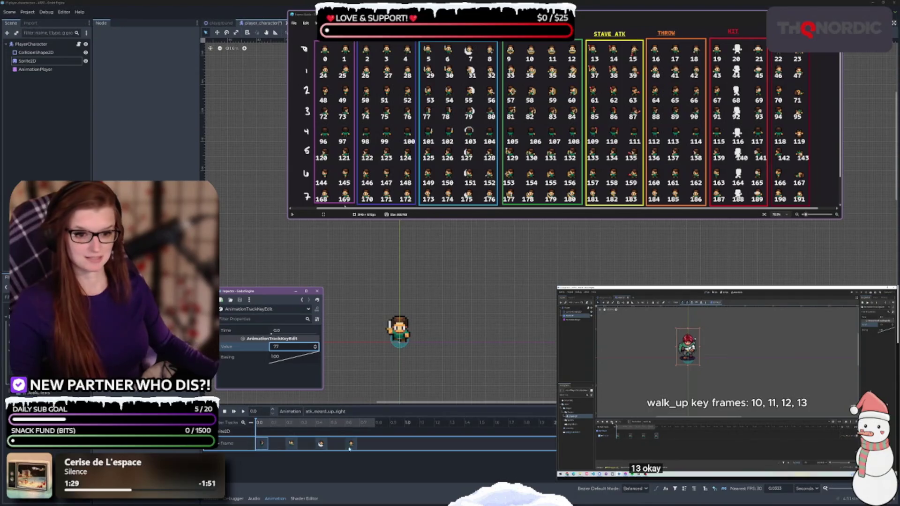
{"action": "left_click", "coordinate": [291, 443]}
{"action": "left_click", "coordinate": [280, 347]}
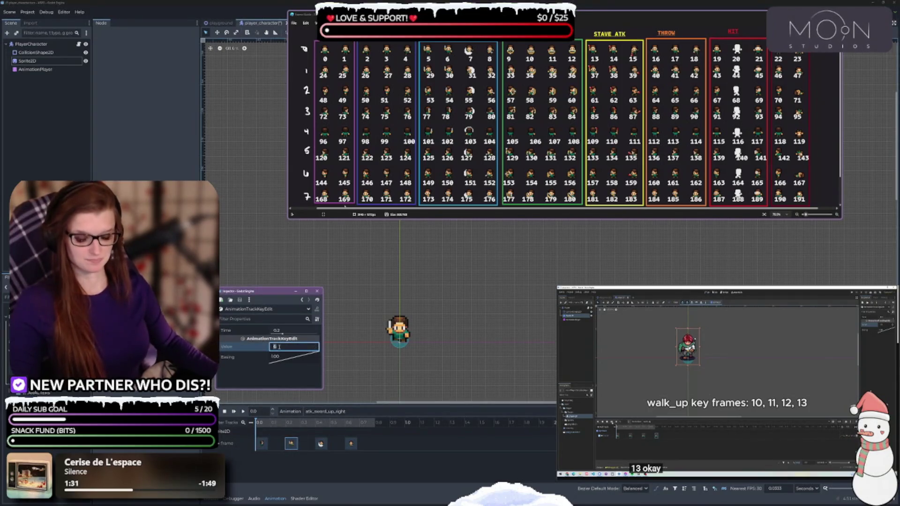
{"action": "key", "text": "Return"}
Retarget the third key, set the last key to frame 80, and preview atk_sword_up_right.
{"action": "left_click", "coordinate": [320, 444]}
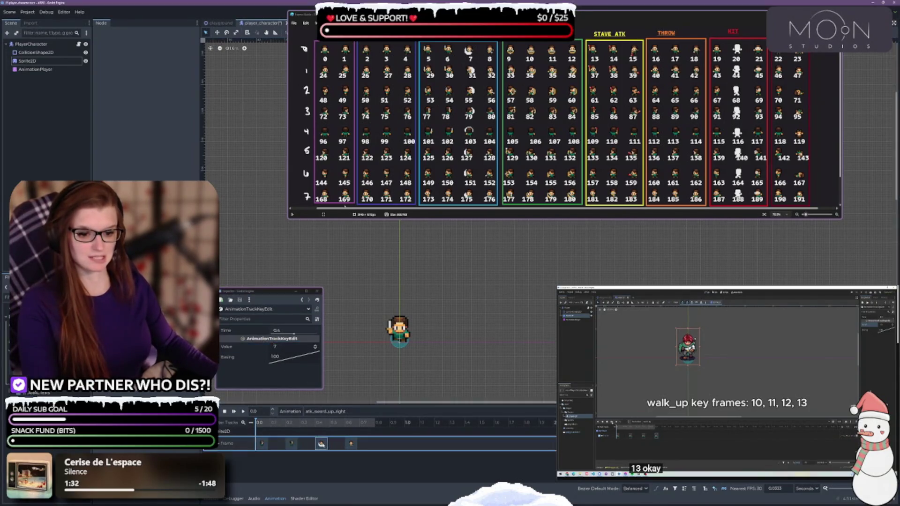
{"action": "left_click", "coordinate": [280, 347]}
{"action": "key", "text": "Return"}
{"action": "left_click", "coordinate": [351, 444]}
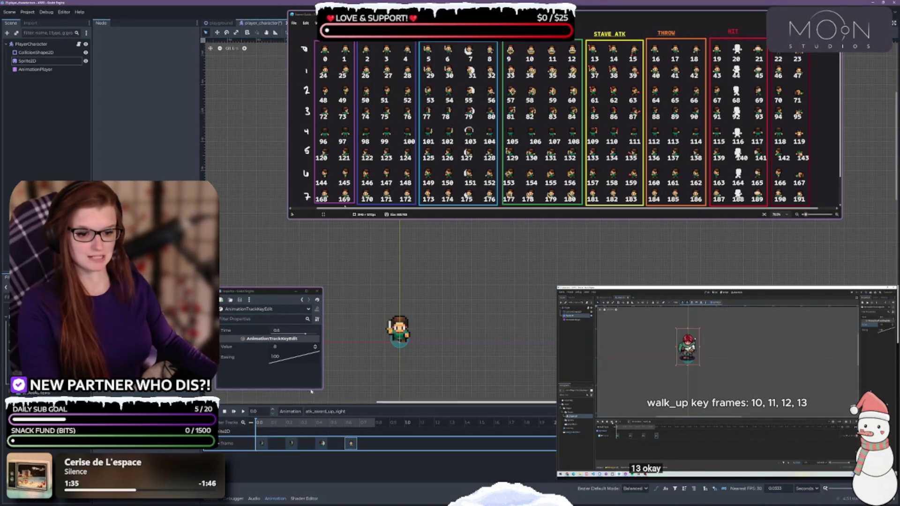
{"action": "left_click", "coordinate": [278, 347]}
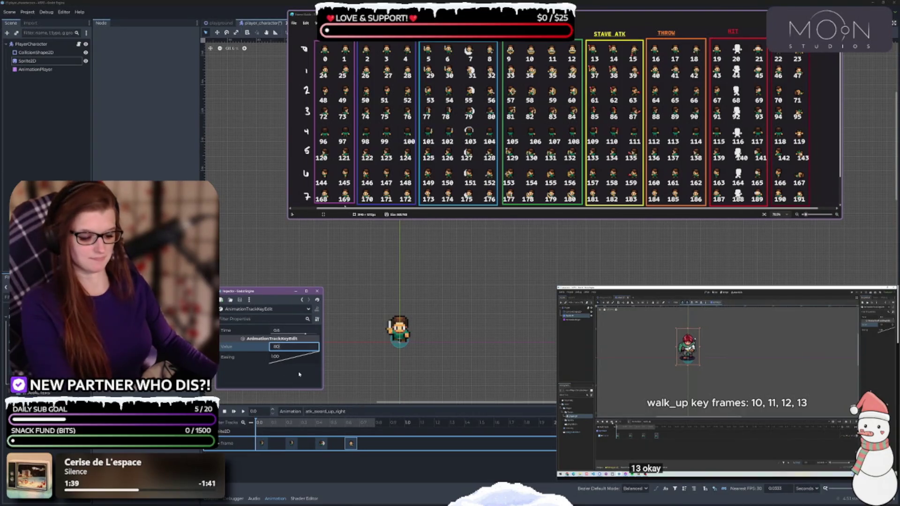
{"action": "left_click", "coordinate": [243, 412]}
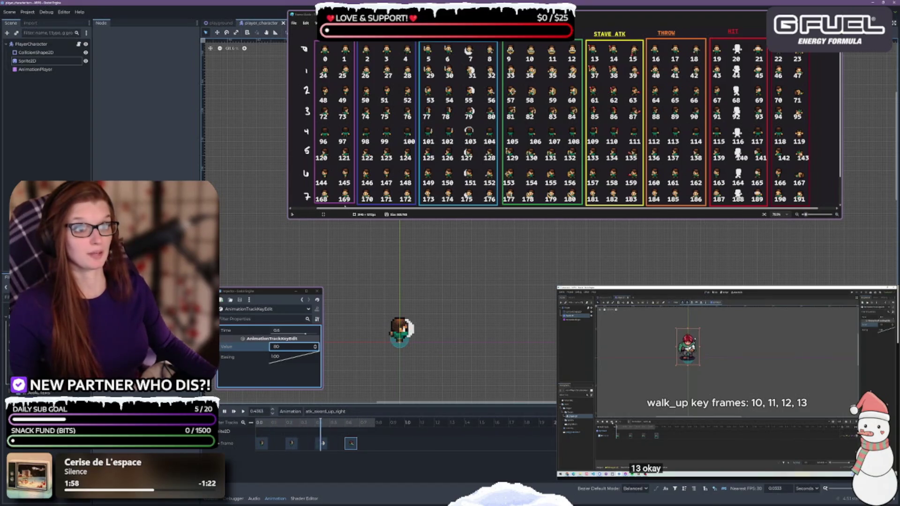
Move the sprite-sheet window aside to reveal the Duplicate Animation prompt and select its suggested name.
{"action": "mouse_move", "coordinate": [531, 19]}
{"action": "left_mouse_down"}
{"action": "mouse_move", "coordinate": [368, 45]}
{"action": "mouse_move", "coordinate": [392, 65]}
{"action": "left_mouse_up"}
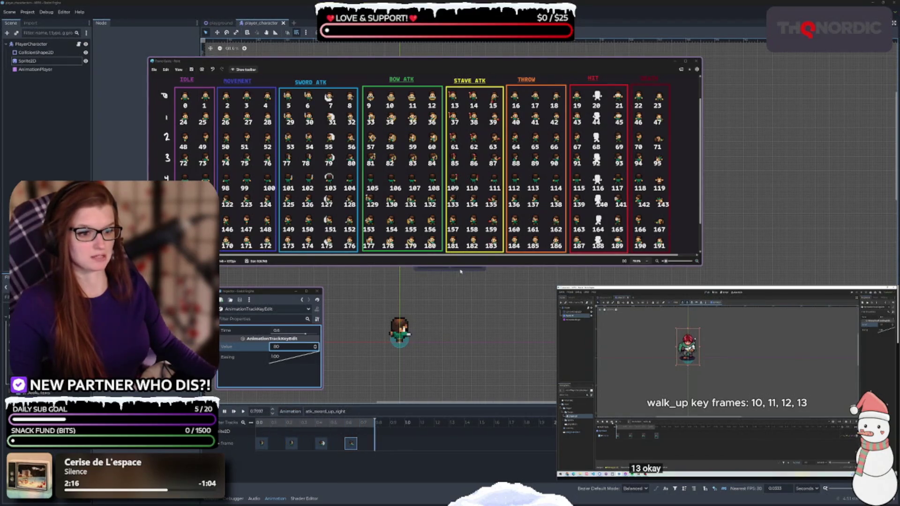
{"action": "left_click_drag", "start_coordinate": [449, 63], "coordinate": [449, 22]}
{"action": "left_click_drag", "start_coordinate": [471, 253], "coordinate": [427, 251]}
Name the duplicate atk_bow_down and set its first two frame keys to 9 and 10.
{"action": "type", "text": "bow_down"}
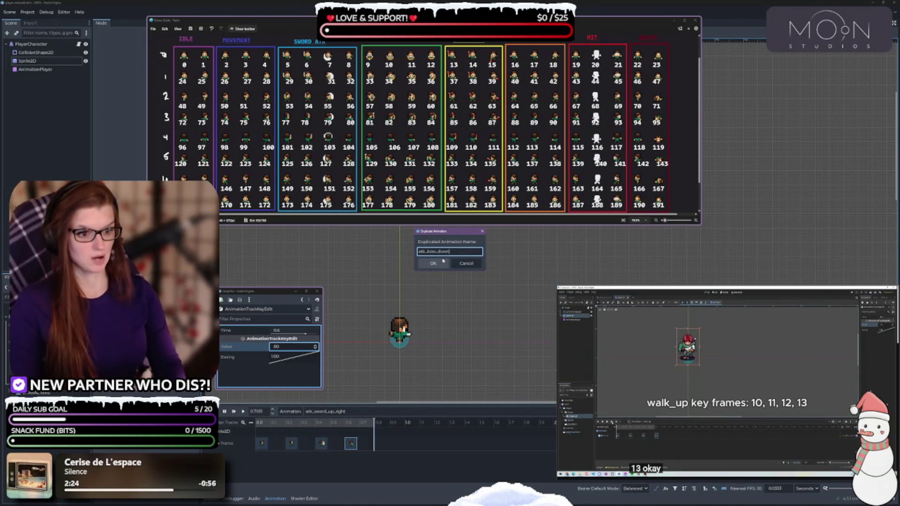
{"action": "key", "text": "Return"}
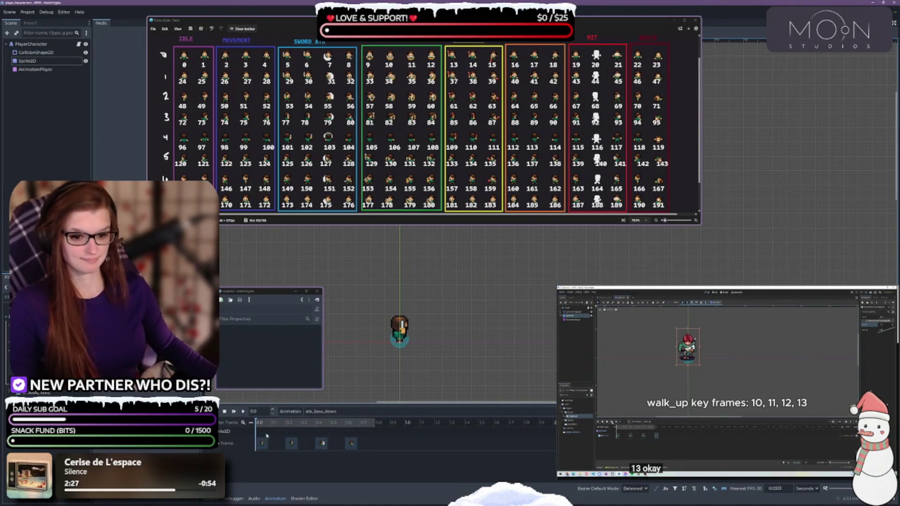
{"action": "left_click", "coordinate": [262, 443]}
{"action": "left_click", "coordinate": [294, 347]}
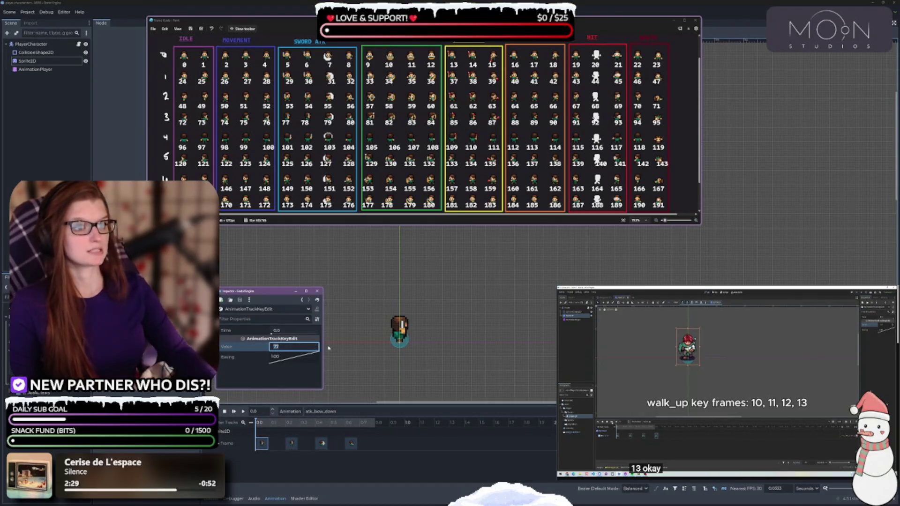
{"action": "type", "text": "9"}
{"action": "key", "text": "Return"}
{"action": "left_click", "coordinate": [291, 443]}
{"action": "left_click", "coordinate": [283, 347]}
{"action": "type", "text": "10"}
{"action": "key", "text": "Return"}
Set the third and fourth frame keys to 11 and 12, then preview atk_bow_down.
{"action": "left_click", "coordinate": [321, 443]}
{"action": "left_click", "coordinate": [287, 347]}
{"action": "type", "text": "11"}
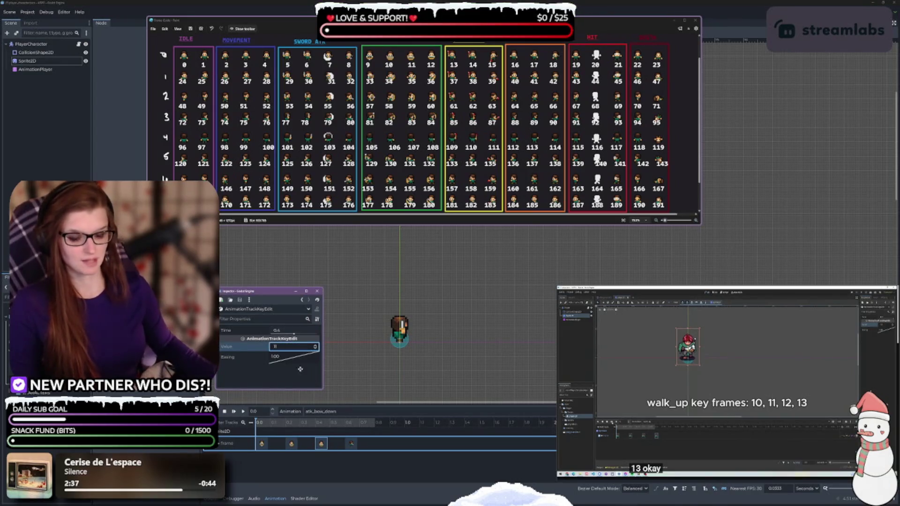
{"action": "key", "text": "Return"}
{"action": "left_click", "coordinate": [351, 443]}
{"action": "left_click", "coordinate": [283, 347]}
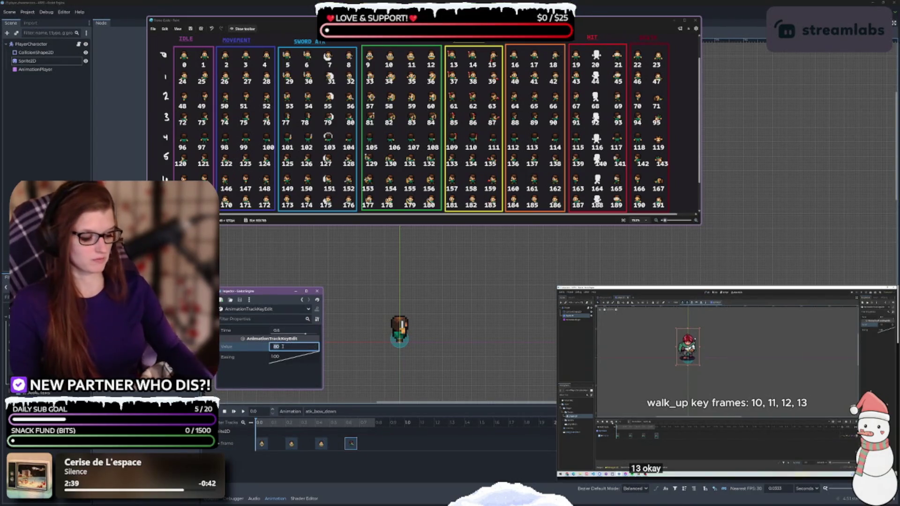
{"action": "type", "text": "12"}
{"action": "key", "text": "Return"}
{"action": "left_click", "coordinate": [243, 412]}
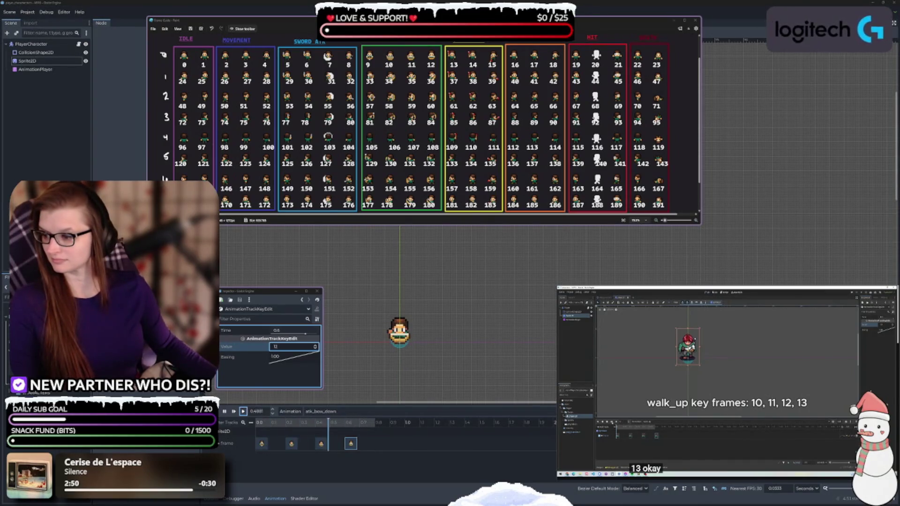
{"action": "left_click", "coordinate": [437, 443]}
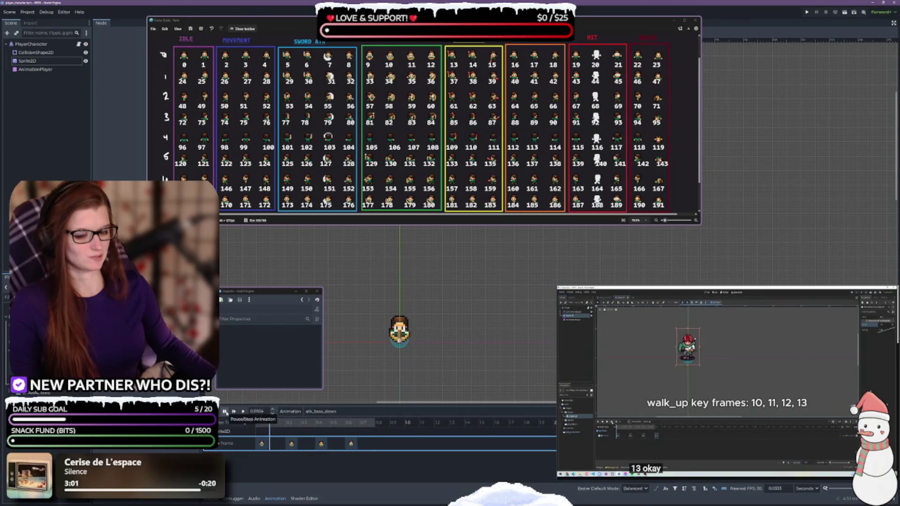
Stop the preview, rewind to the start and scrub through atk_bow_down's frames.
{"action": "left_click", "coordinate": [225, 412]}
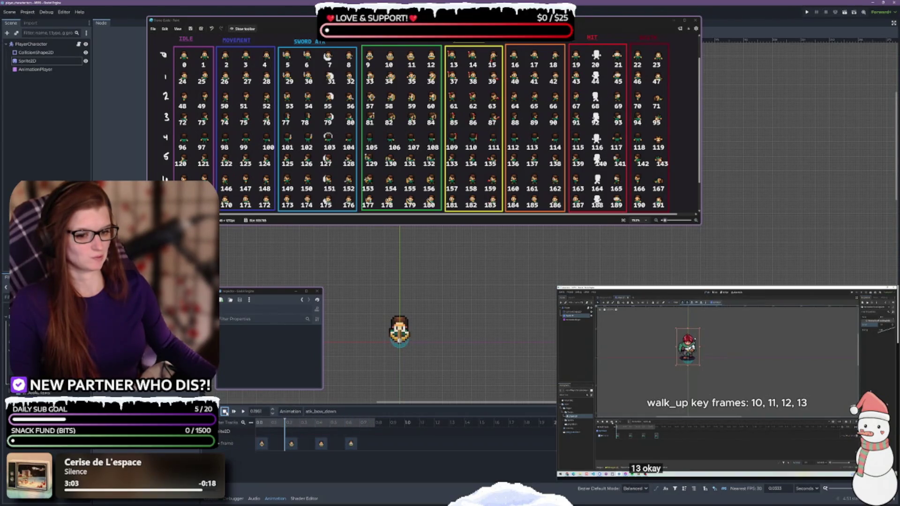
{"action": "left_click", "coordinate": [285, 428]}
{"action": "mouse_move", "coordinate": [267, 429]}
{"action": "left_mouse_down"}
{"action": "mouse_move", "coordinate": [239, 429]}
{"action": "mouse_move", "coordinate": [337, 435]}
{"action": "mouse_move", "coordinate": [278, 445]}
{"action": "left_mouse_up"}
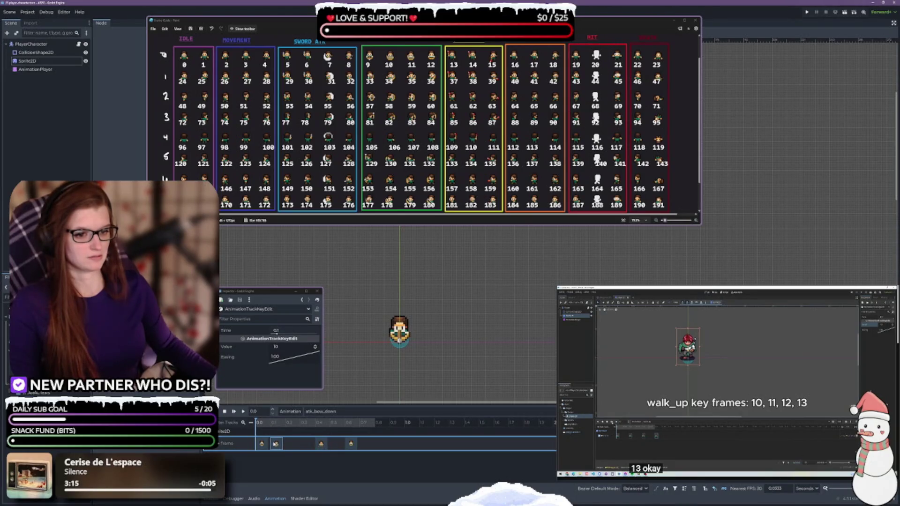
{"action": "left_click", "coordinate": [257, 432]}
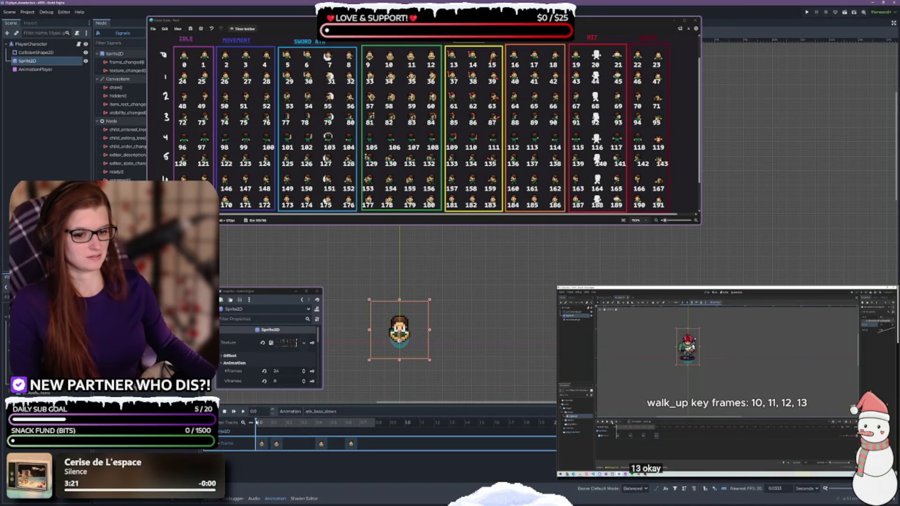
{"action": "key", "text": "shift+d"}
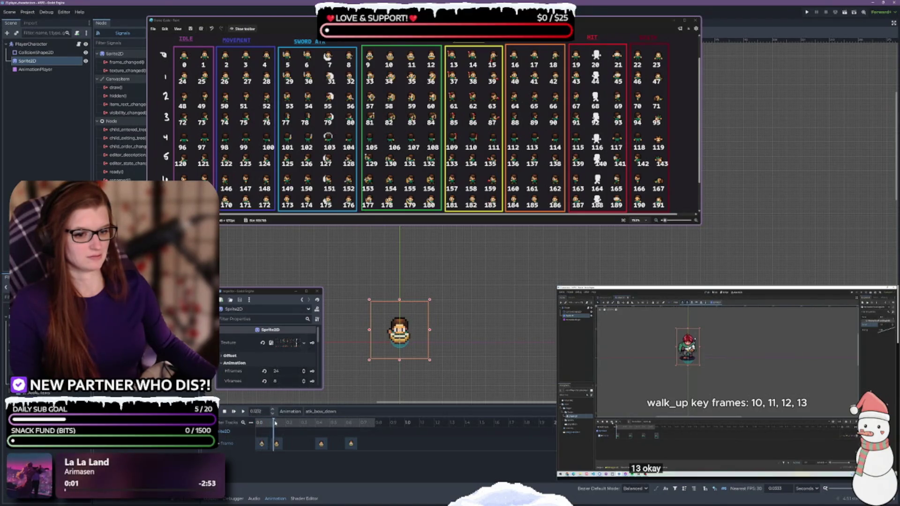
{"action": "mouse_move", "coordinate": [295, 423]}
{"action": "left_mouse_down"}
{"action": "mouse_move", "coordinate": [367, 424]}
{"action": "mouse_move", "coordinate": [255, 425]}
{"action": "left_mouse_up"}
Move the later keys earlier so they sit at 0, 0.1, 0.2 and 0.4 seconds.
{"action": "left_click_drag", "start_coordinate": [321, 445], "coordinate": [294, 445]}
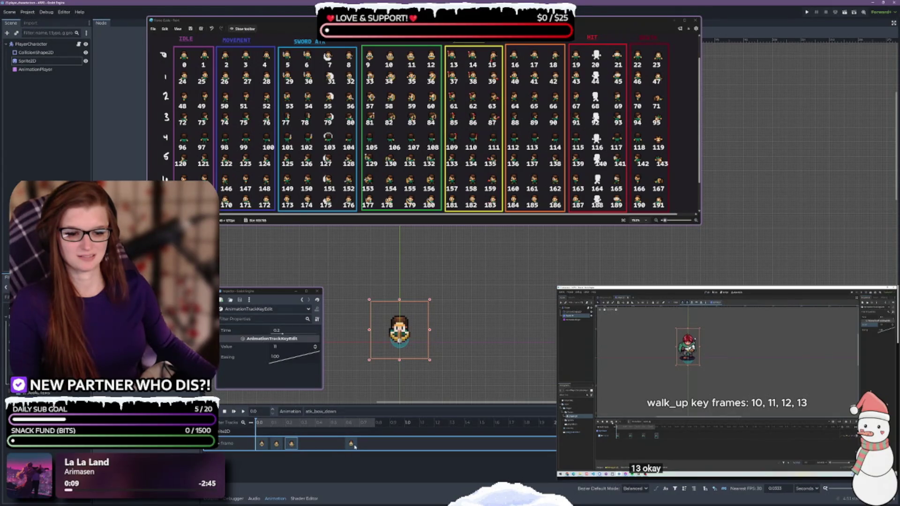
{"action": "left_click_drag", "start_coordinate": [351, 445], "coordinate": [327, 443]}
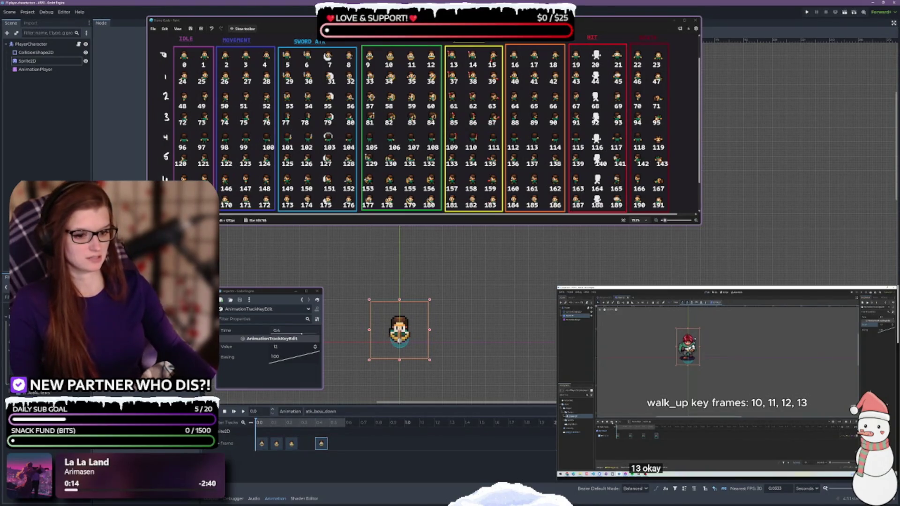
{"action": "left_click", "coordinate": [243, 411]}
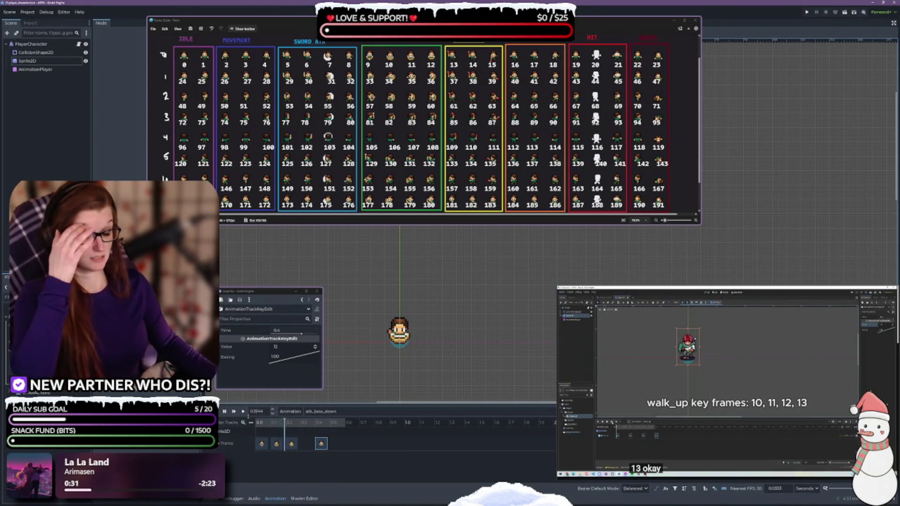
{"action": "left_click", "coordinate": [224, 412]}
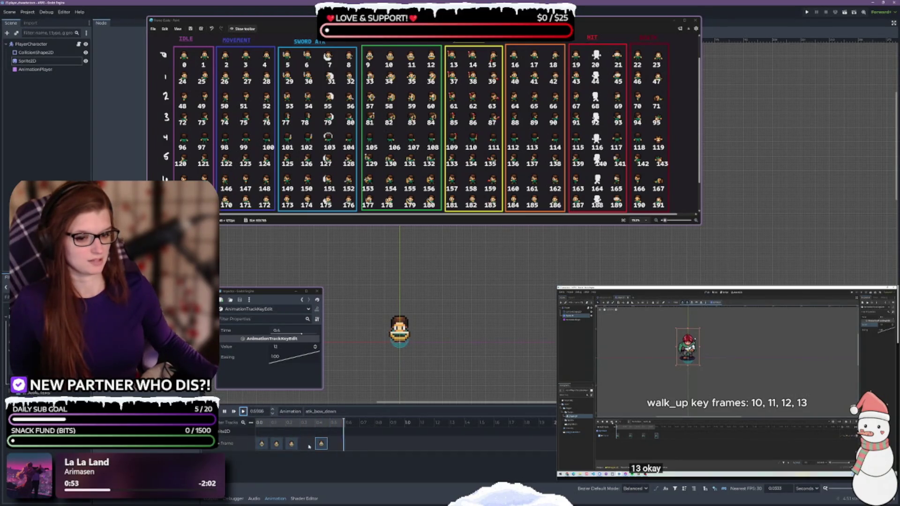
{"action": "left_click_drag", "start_coordinate": [322, 445], "coordinate": [307, 445]}
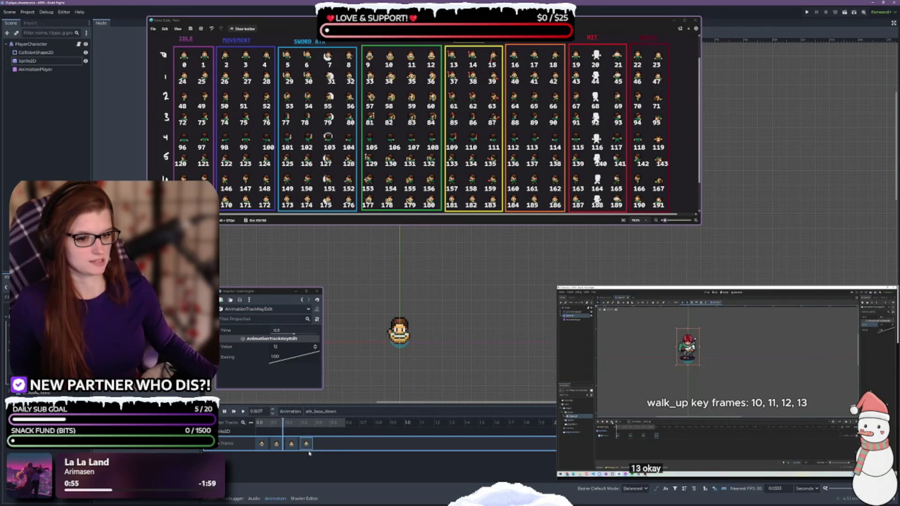
{"action": "left_click_drag", "start_coordinate": [307, 445], "coordinate": [321, 445]}
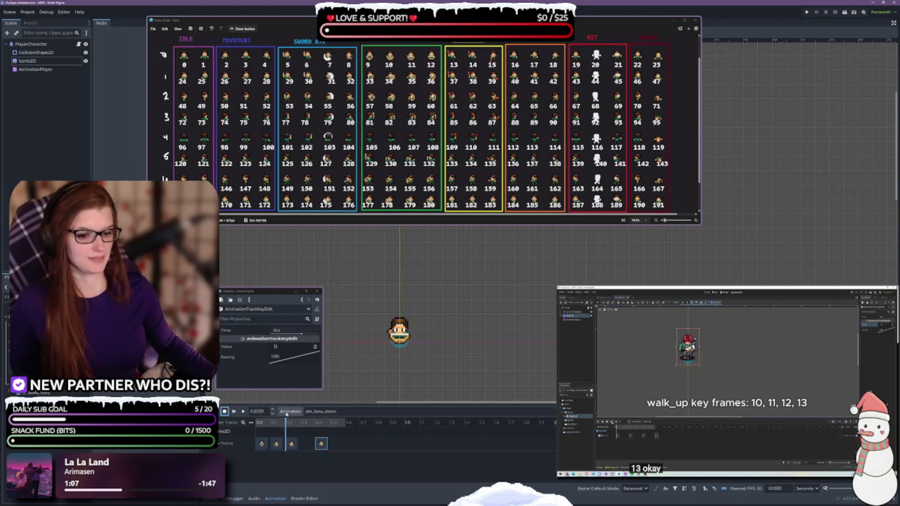
Save the scene with Ctrl+S and open the animation library manager.
{"action": "key", "text": "ctrl+s"}
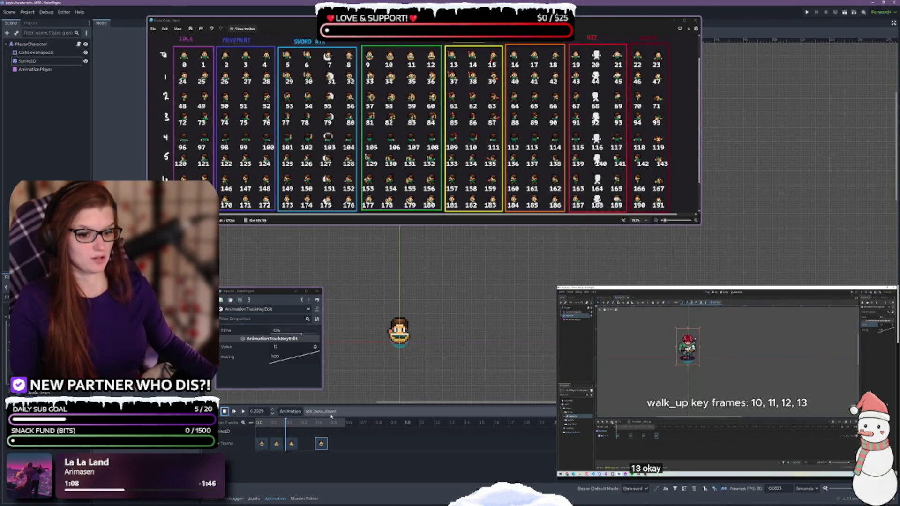
{"action": "left_click", "coordinate": [331, 413]}
{"action": "left_click", "coordinate": [294, 423]}
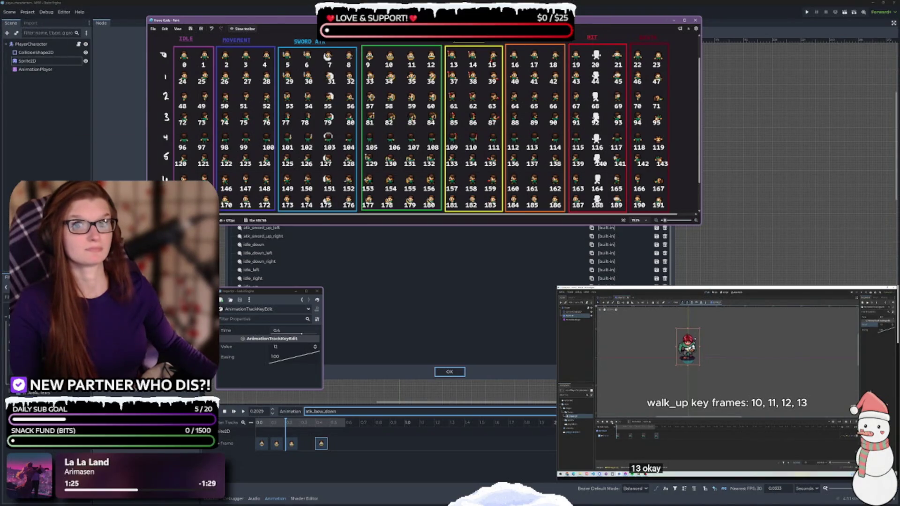
Bring the animation library list forward and enlarge it beside the sprite-sheet window.
{"action": "key", "text": "alt+Tab"}
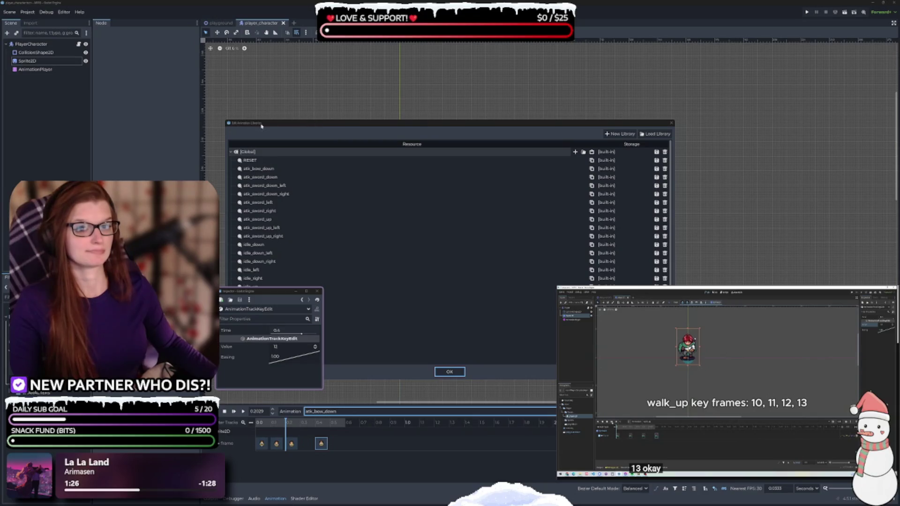
{"action": "mouse_move", "coordinate": [248, 124]}
{"action": "left_mouse_down"}
{"action": "mouse_move", "coordinate": [434, 130]}
{"action": "mouse_move", "coordinate": [442, 132]}
{"action": "mouse_move", "coordinate": [420, 133]}
{"action": "mouse_move", "coordinate": [497, 185]}
{"action": "mouse_move", "coordinate": [608, 195]}
{"action": "mouse_move", "coordinate": [281, 117]}
{"action": "mouse_move", "coordinate": [342, 54]}
{"action": "mouse_move", "coordinate": [307, 34]}
{"action": "left_mouse_up"}
{"action": "mouse_move", "coordinate": [352, 65]}
{"action": "left_mouse_down"}
{"action": "mouse_move", "coordinate": [345, 70]}
{"action": "mouse_move", "coordinate": [369, 69]}
{"action": "left_mouse_up"}
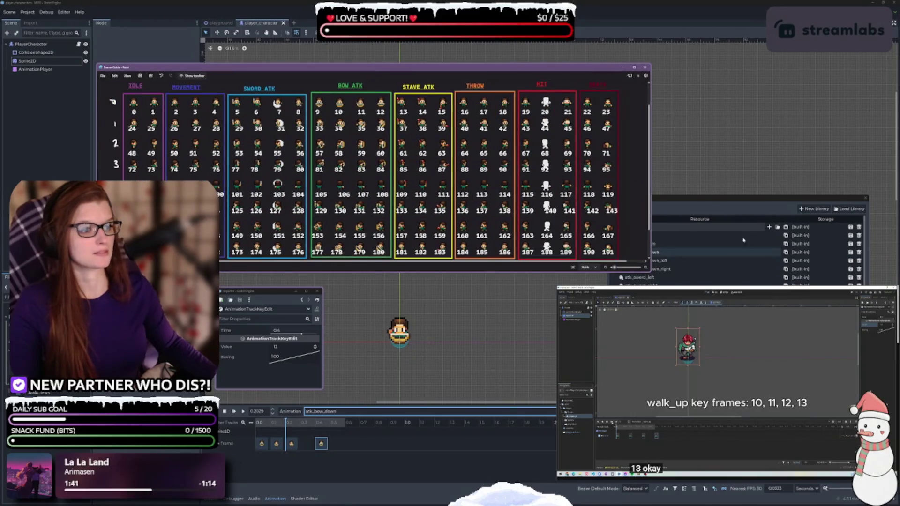
{"action": "mouse_move", "coordinate": [750, 202]}
{"action": "left_mouse_down"}
{"action": "mouse_move", "coordinate": [743, 206]}
{"action": "mouse_move", "coordinate": [757, 211]}
{"action": "left_mouse_up"}
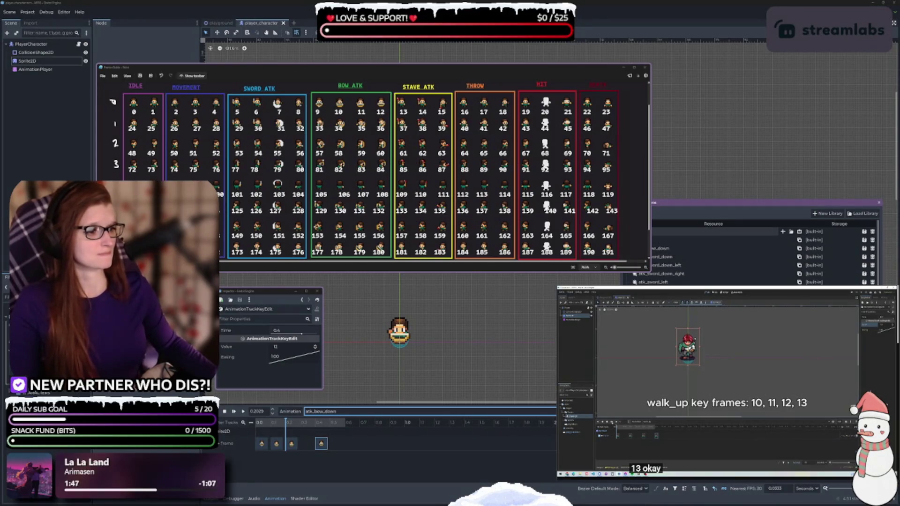
{"action": "left_click_drag", "start_coordinate": [630, 241], "coordinate": [663, 242]}
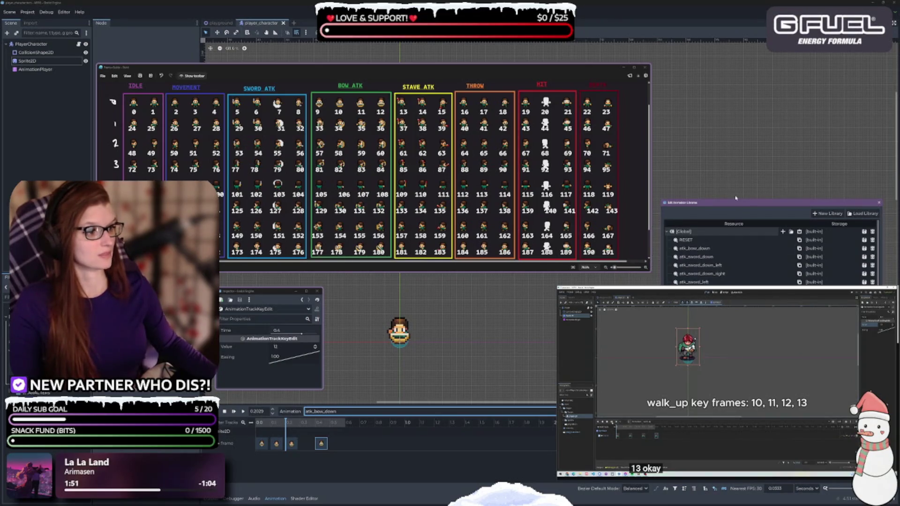
{"action": "left_click_drag", "start_coordinate": [734, 205], "coordinate": [734, 59]}
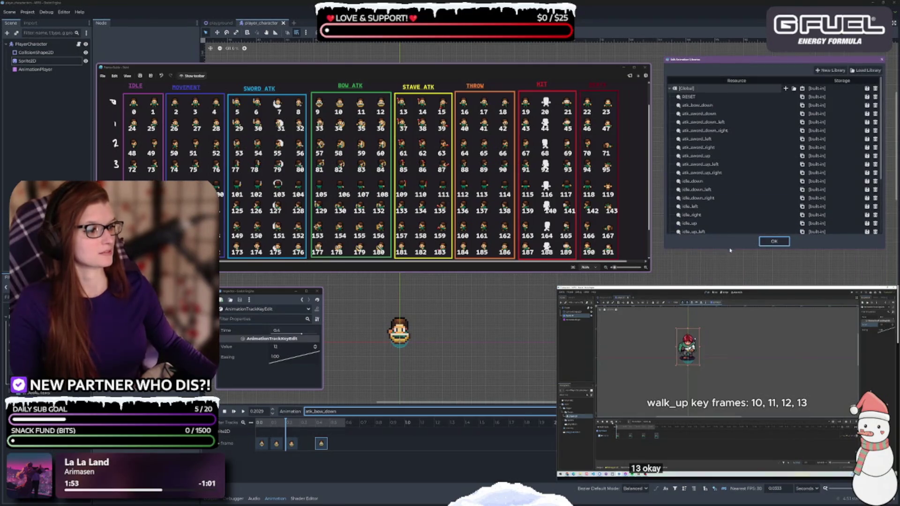
Select atk_bow_down and paste a copy, creating atk_bow_down (2).
{"action": "double_click", "coordinate": [699, 105]}
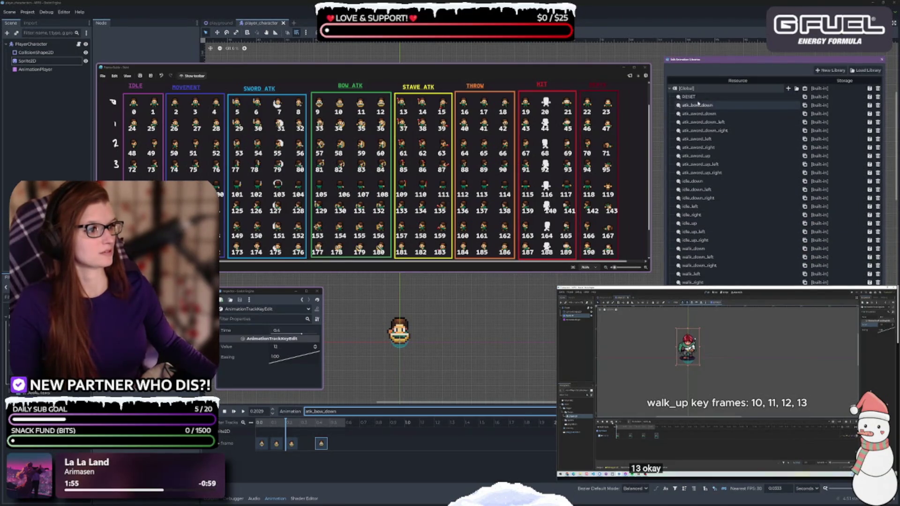
{"action": "left_click", "coordinate": [806, 106]}
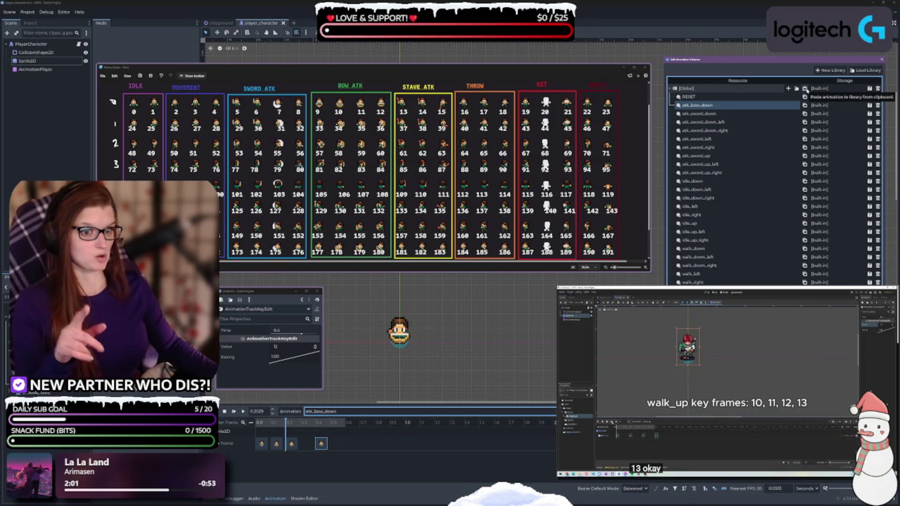
{"action": "left_click", "coordinate": [806, 88]}
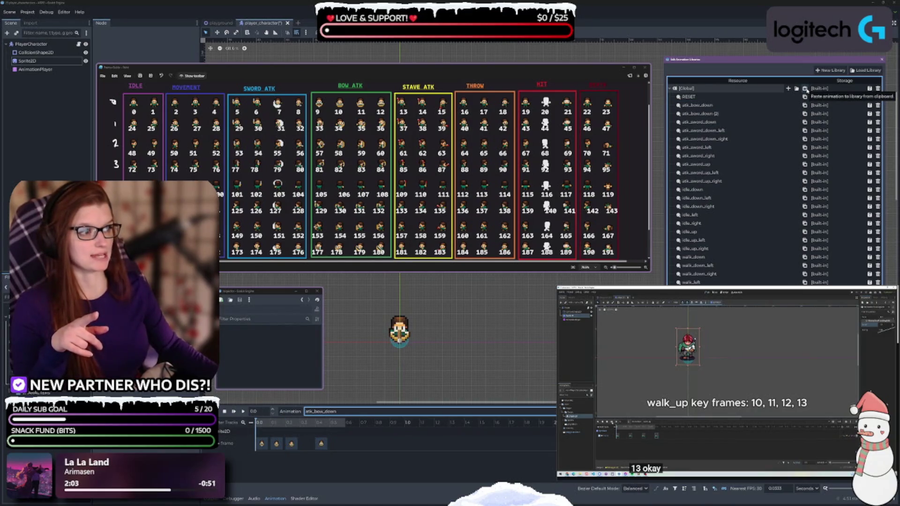
Paste six more copies of atk_bow_down until atk_bow_down (8) exists.
{"action": "left_click", "coordinate": [806, 88]}
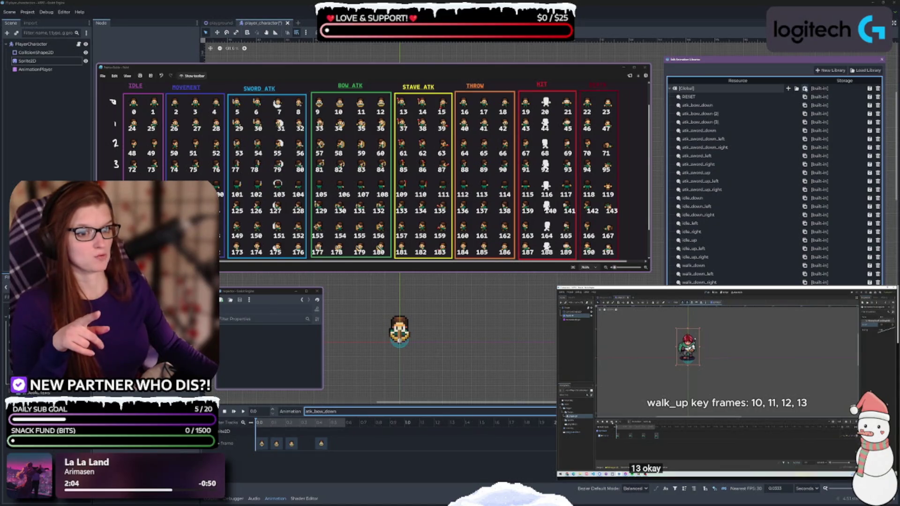
{"action": "left_click", "coordinate": [805, 89]}
{"action": "left_click", "coordinate": [806, 88]}
{"action": "left_click", "coordinate": [805, 89]}
{"action": "left_click", "coordinate": [805, 89]}
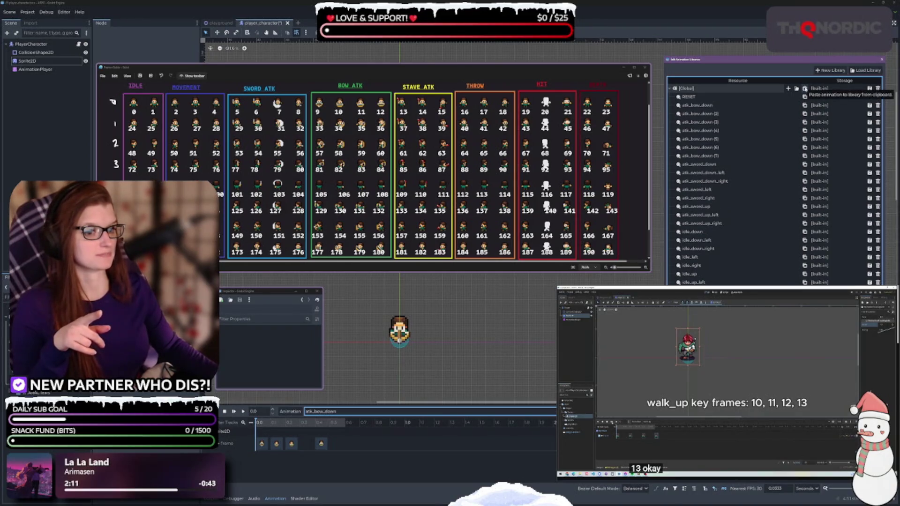
{"action": "left_click", "coordinate": [805, 89]}
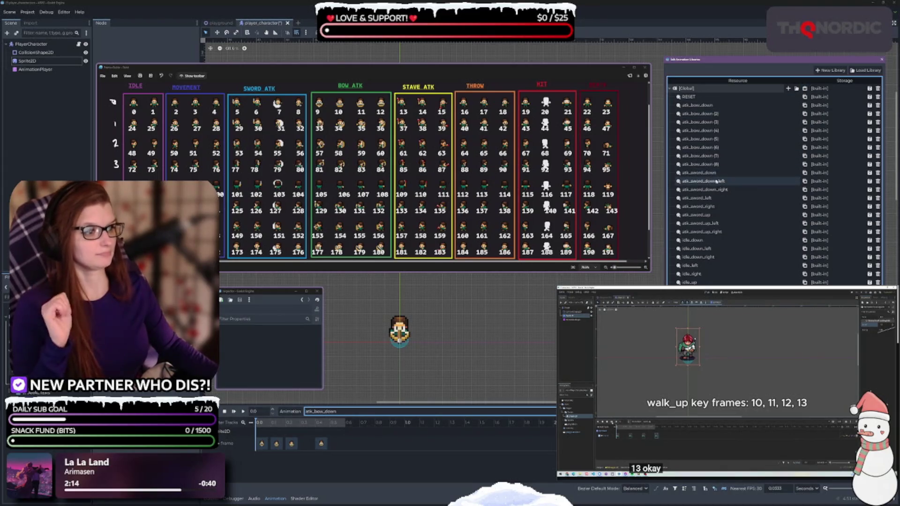
Start renaming atk_bow_down (2) by deleting its numbered suffix.
{"action": "double_click", "coordinate": [703, 113]}
{"action": "left_click", "coordinate": [731, 114]}
{"action": "key", "text": "BackSpace"}
{"action": "key", "text": "BackSpace"}
{"action": "key", "text": "BackSpace"}
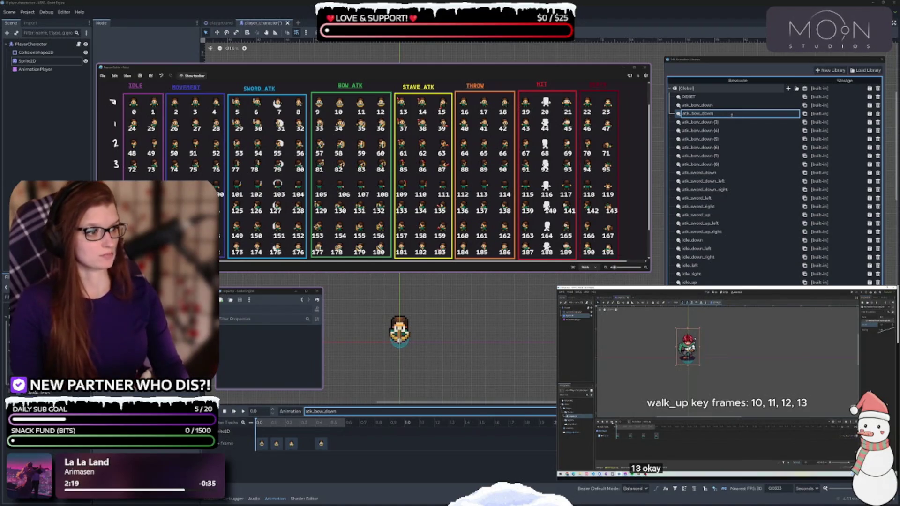
Rename four bow copies to atk_bow_down_right, atk_bow_down_left, atk_bow_right and atk_bow_left.
{"action": "type", "text": "_right"}
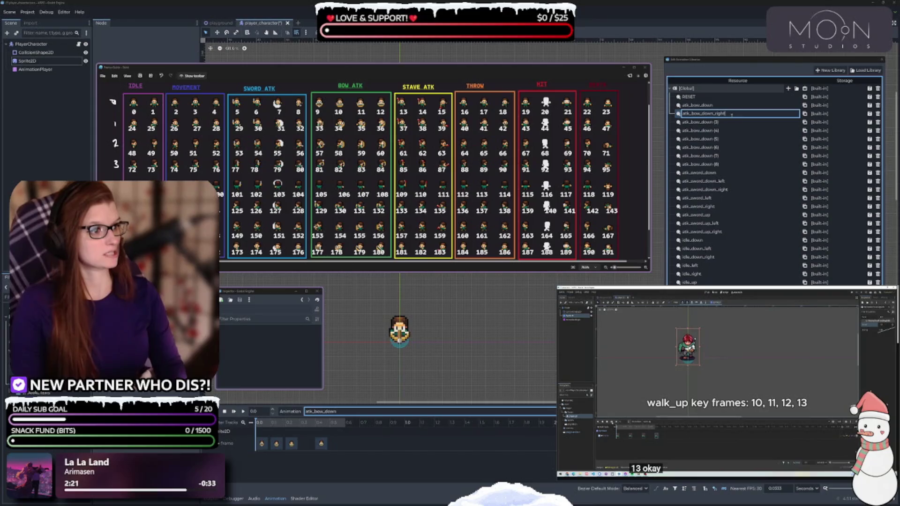
{"action": "key", "text": "Return"}
{"action": "double_click", "coordinate": [732, 115]}
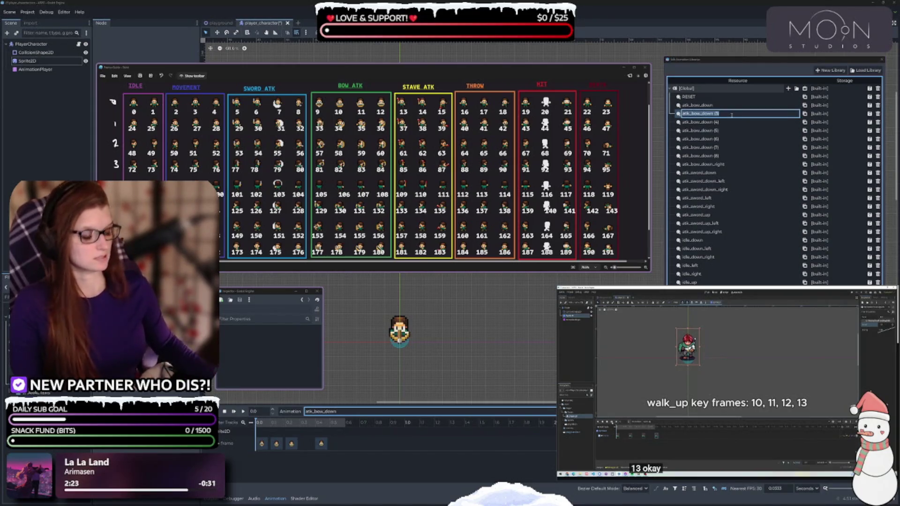
{"action": "key", "text": "BackSpace"}
{"action": "key", "text": "BackSpace"}
{"action": "key", "text": "BackSpace"}
{"action": "type", "text": "_"}
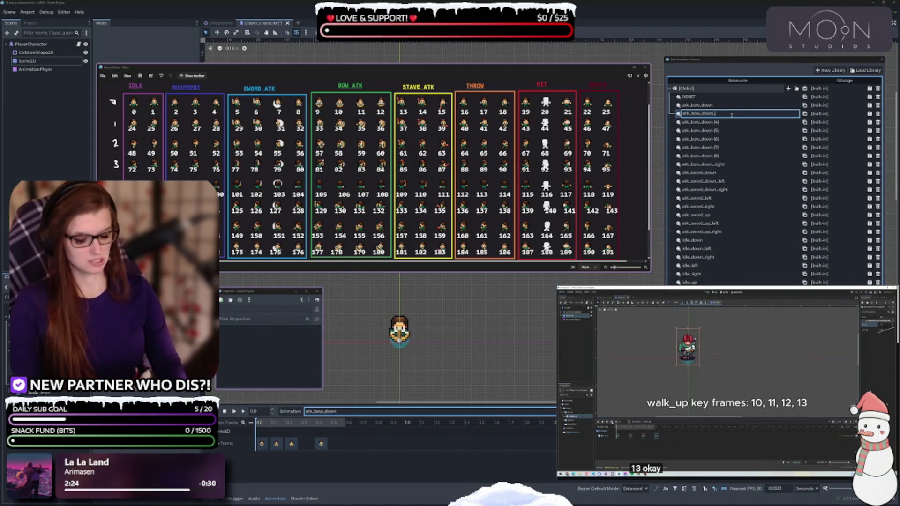
{"action": "type", "text": "t"}
{"action": "key", "text": "Return"}
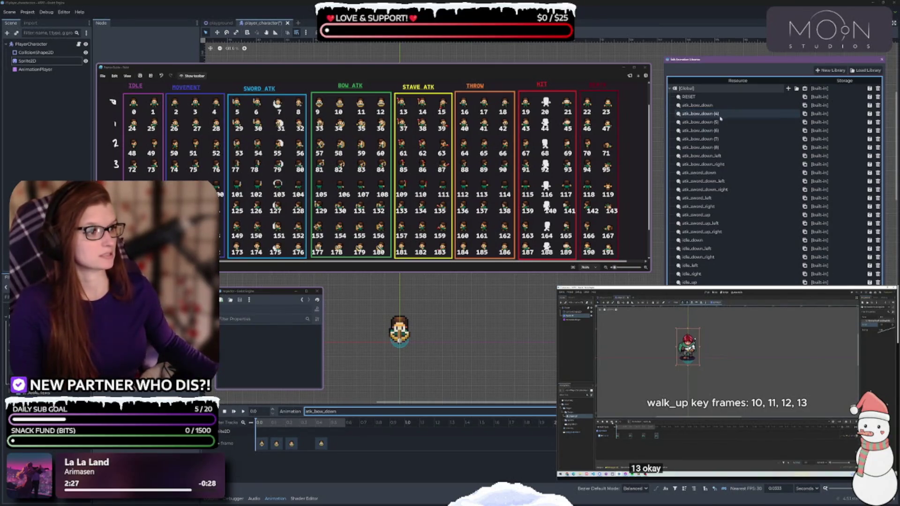
{"action": "double_click", "coordinate": [730, 114]}
{"action": "key", "text": "BackSpace"}
{"action": "key", "text": "BackSpace"}
{"action": "key", "text": "BackSpace"}
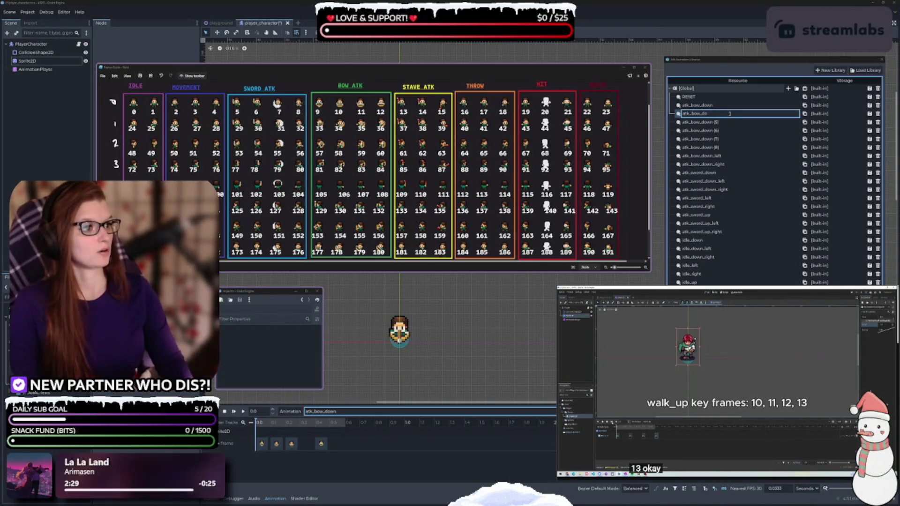
{"action": "type", "text": "right"}
{"action": "key", "text": "Return"}
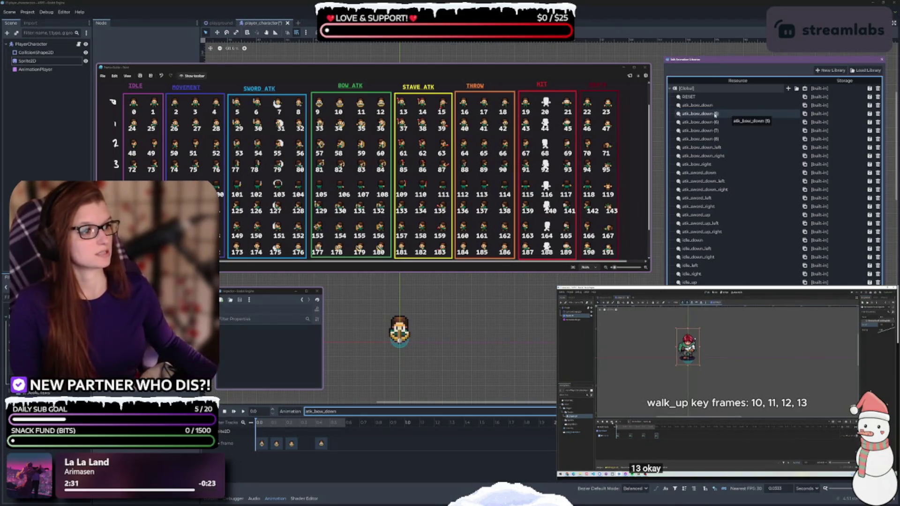
{"action": "double_click", "coordinate": [713, 114]}
{"action": "key", "text": "End"}
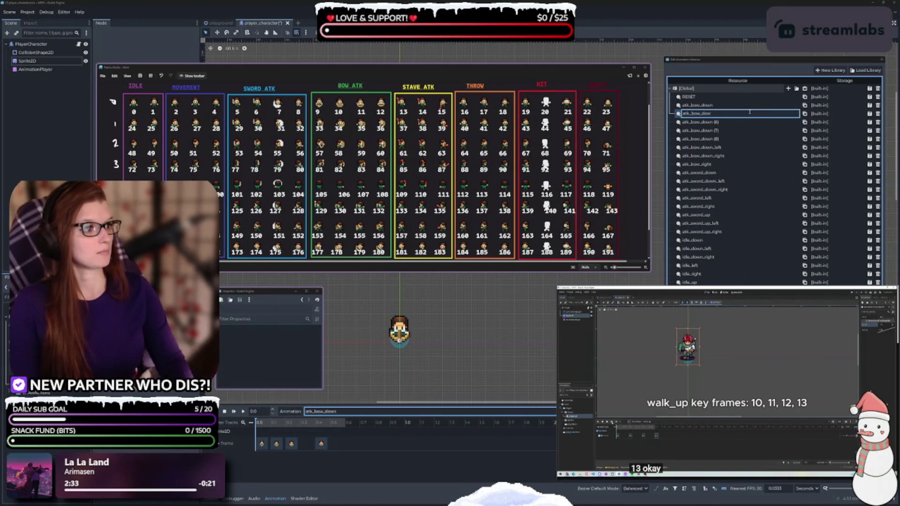
{"action": "type", "text": "ft"}
{"action": "key", "text": "Return"}
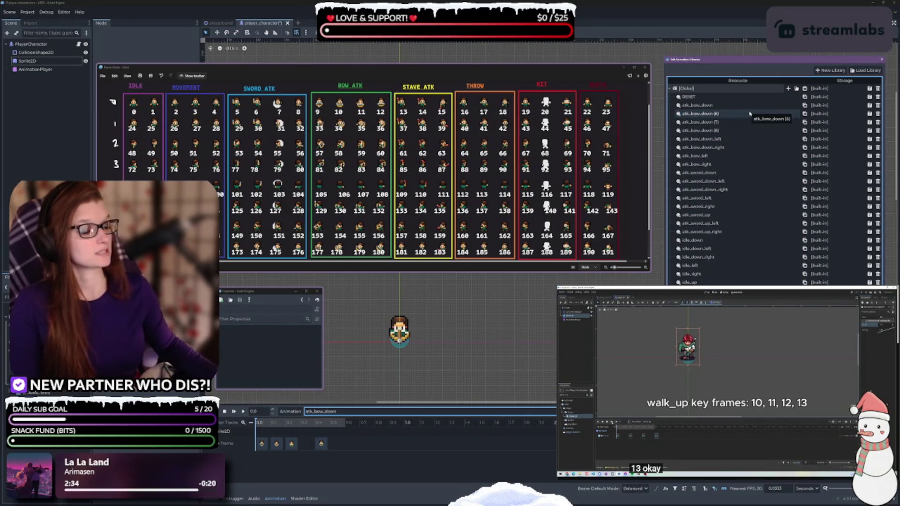
Rename the remaining three copies to atk_bow_up_right, atk_bow_up_left and atk_bow_up.
{"action": "double_click", "coordinate": [725, 114]}
{"action": "key", "text": "End"}
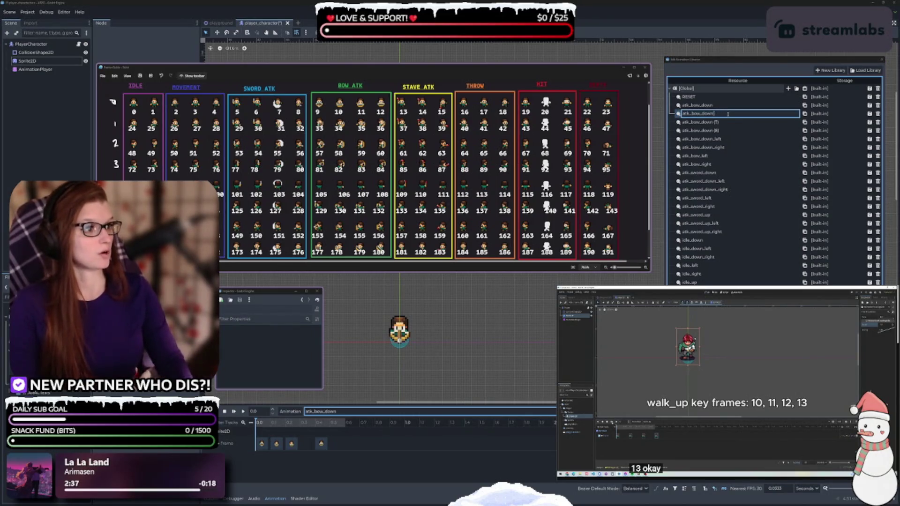
{"action": "type", "text": "up_right"}
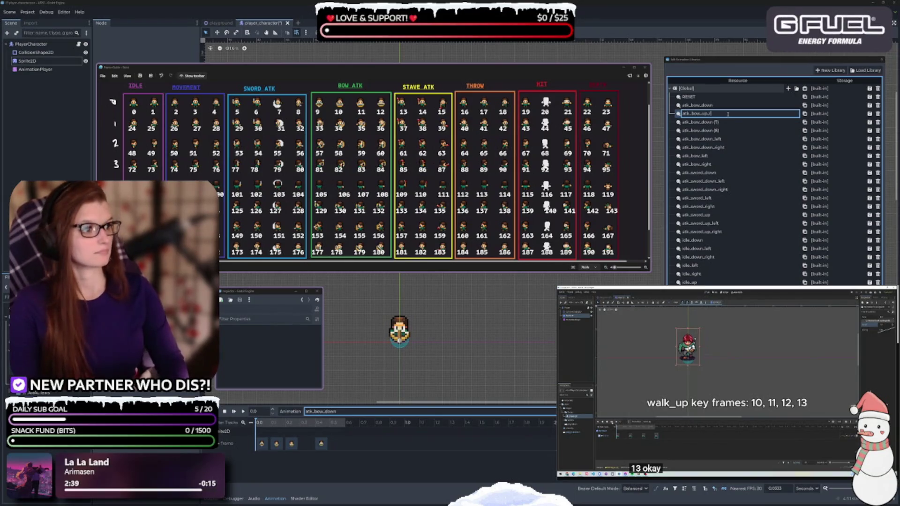
{"action": "key", "text": "Return"}
{"action": "double_click", "coordinate": [724, 114]}
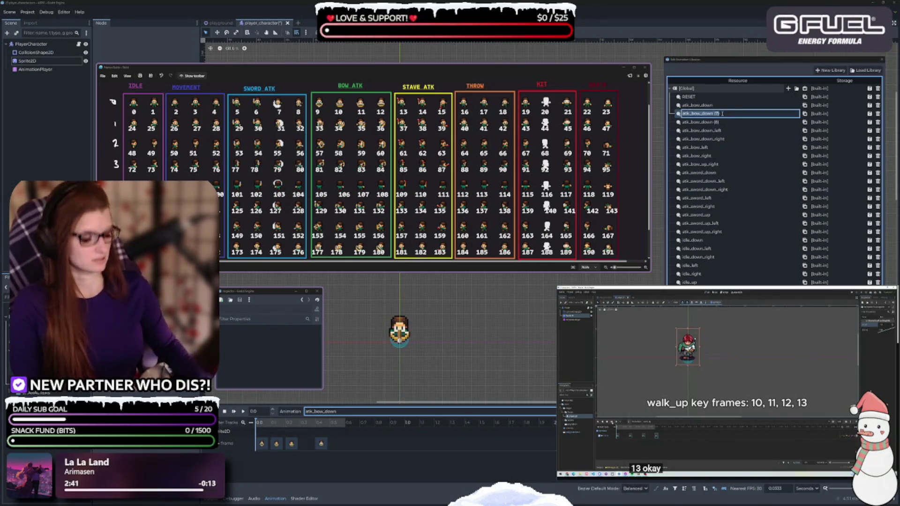
{"action": "key", "text": "End"}
{"action": "type", "text": "up_"}
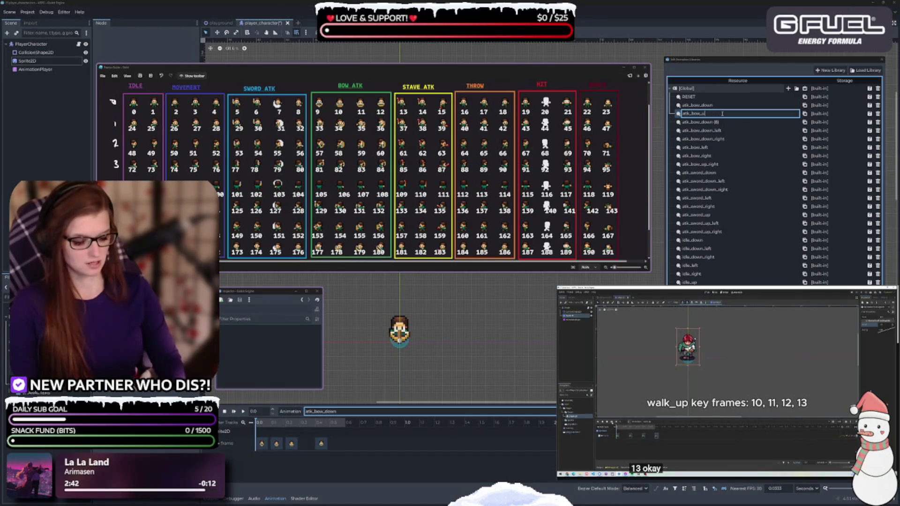
{"action": "key", "text": "Return"}
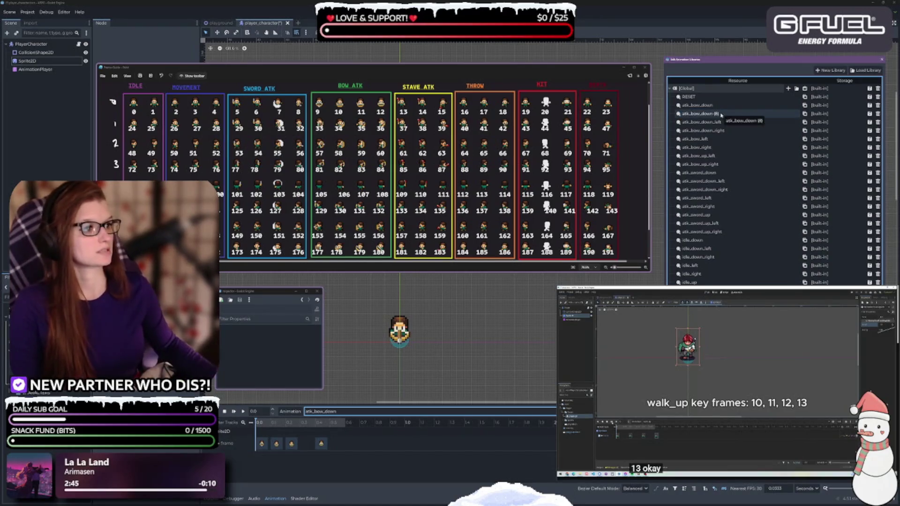
{"action": "double_click", "coordinate": [729, 113]}
{"action": "key", "text": "End"}
{"action": "key", "text": "BackSpace"}
{"action": "key", "text": "BackSpace"}
{"action": "key", "text": "BackSpace"}
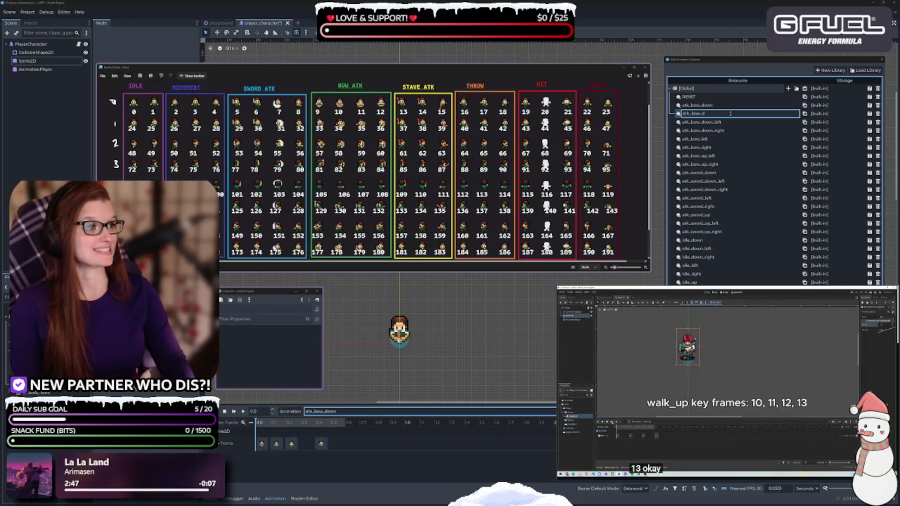
{"action": "type", "text": "up"}
{"action": "key", "text": "Return"}
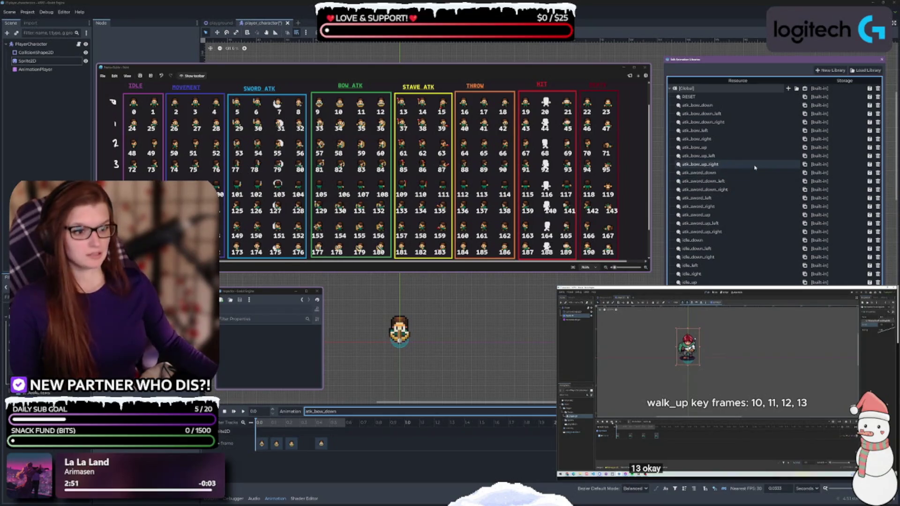
{"action": "left_click", "coordinate": [455, 325]}
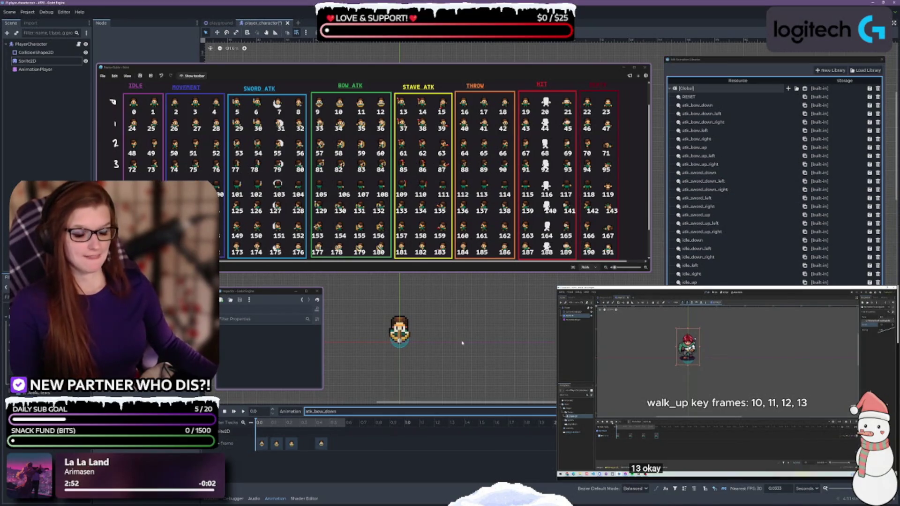
Move the floating panel aside, hide the sprite-sheet reference and close the animation library manager.
{"action": "left_click_drag", "start_coordinate": [276, 294], "coordinate": [319, 292]}
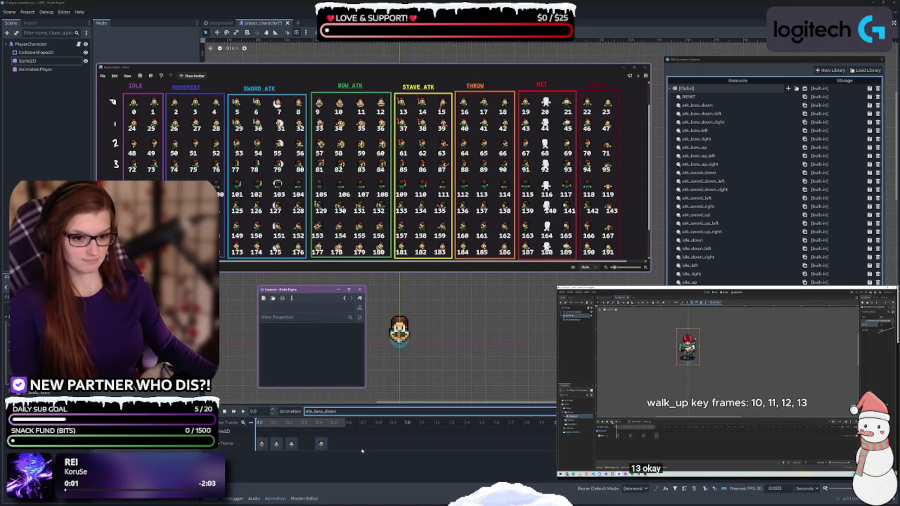
{"action": "left_click", "coordinate": [352, 413]}
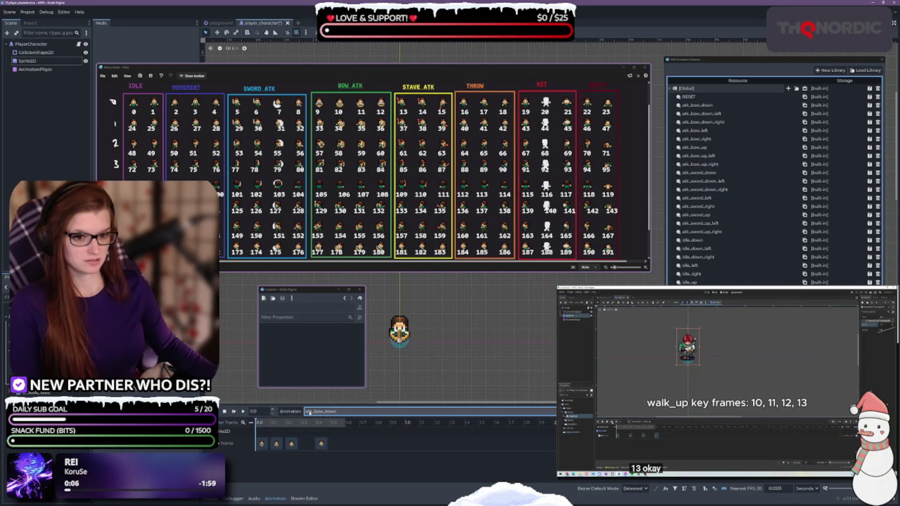
{"action": "left_click", "coordinate": [413, 71]}
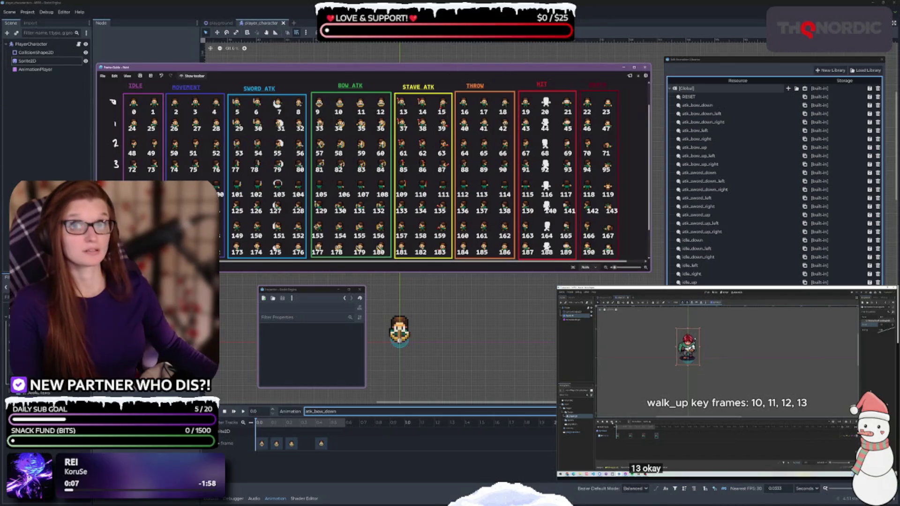
{"action": "left_click", "coordinate": [396, 278]}
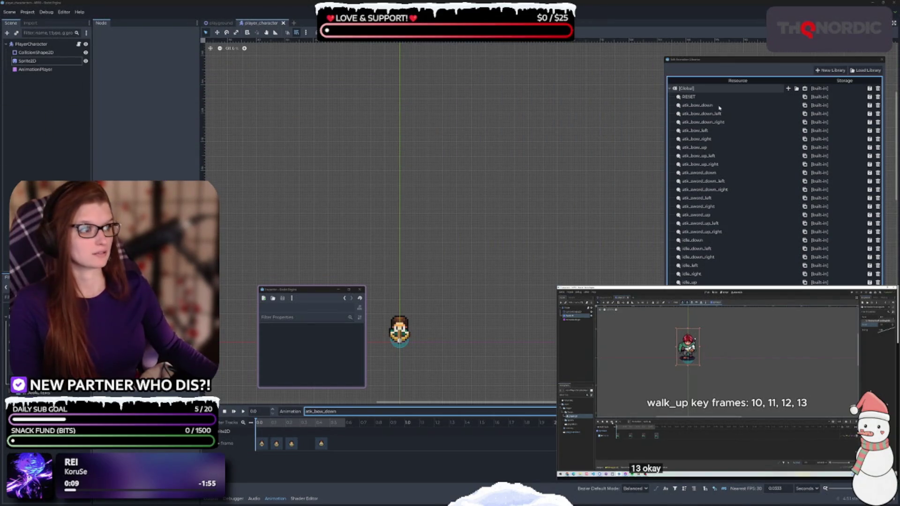
{"action": "key", "text": "Escape"}
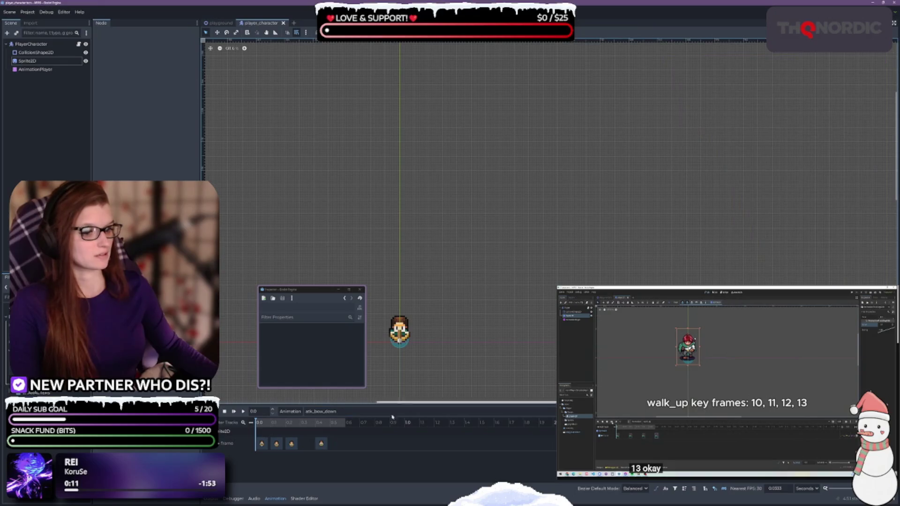
Load atk_bow_down_left in the animation editor and place the sprite-sheet reference over the canvas.
{"action": "left_click", "coordinate": [321, 411]}
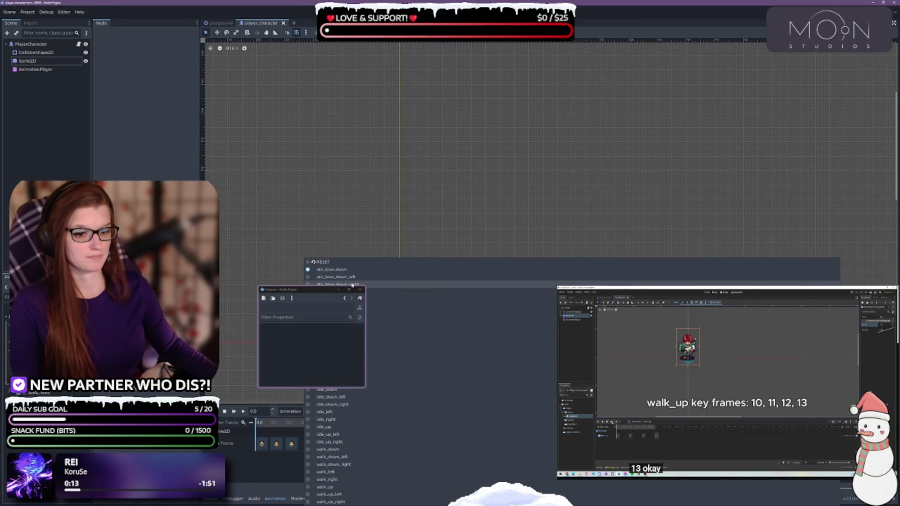
{"action": "left_click", "coordinate": [365, 277]}
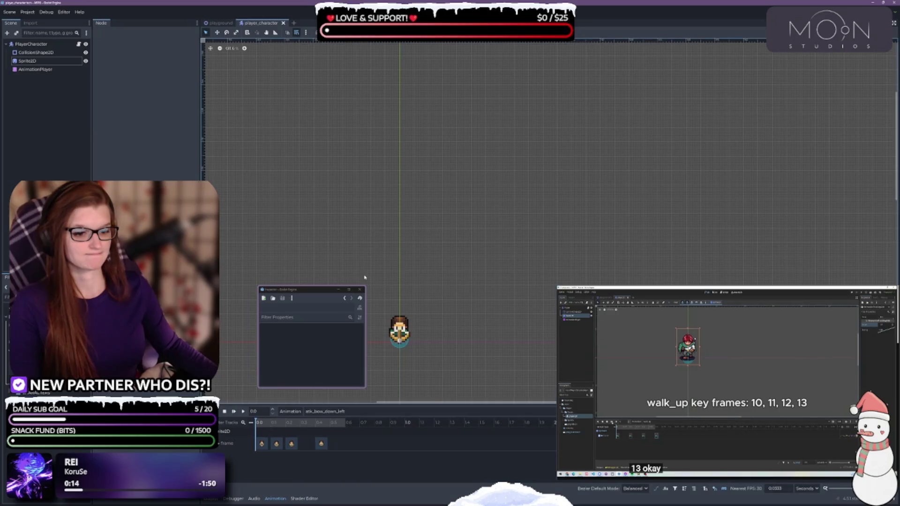
{"action": "mouse_move", "coordinate": [450, 47]}
{"action": "left_mouse_down"}
{"action": "mouse_move", "coordinate": [464, 86]}
{"action": "mouse_move", "coordinate": [476, 73]}
{"action": "mouse_move", "coordinate": [471, 78]}
{"action": "mouse_move", "coordinate": [483, 80]}
{"action": "left_mouse_up"}
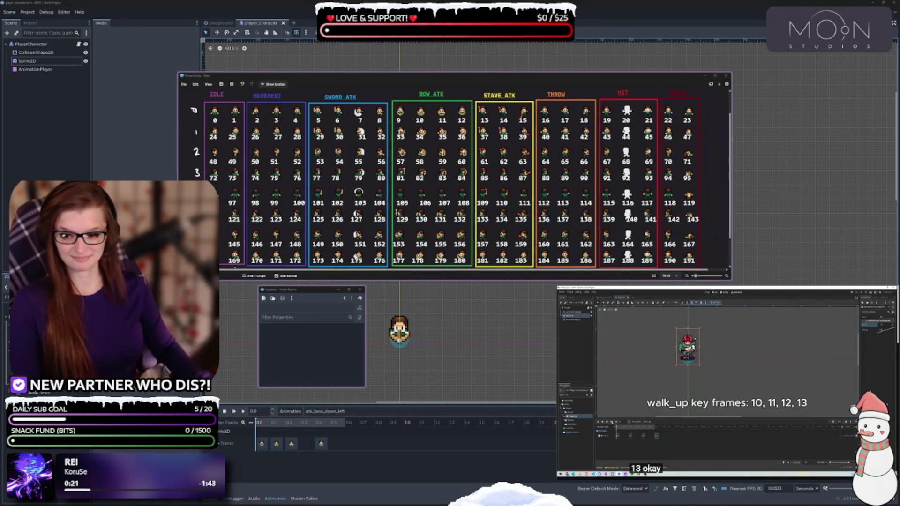
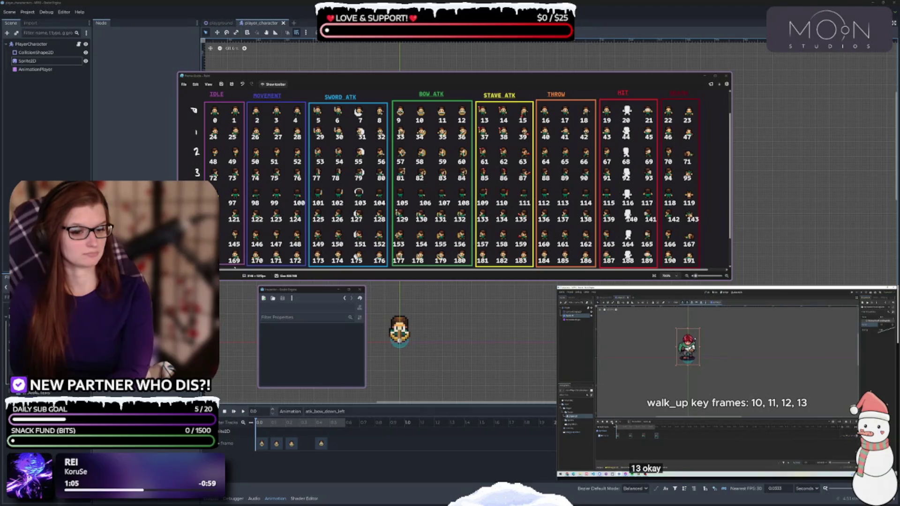
Move the floating key inspector window to the left.
{"action": "left_click", "coordinate": [312, 412]}
{"action": "left_click", "coordinate": [259, 478]}
{"action": "left_click", "coordinate": [316, 313]}
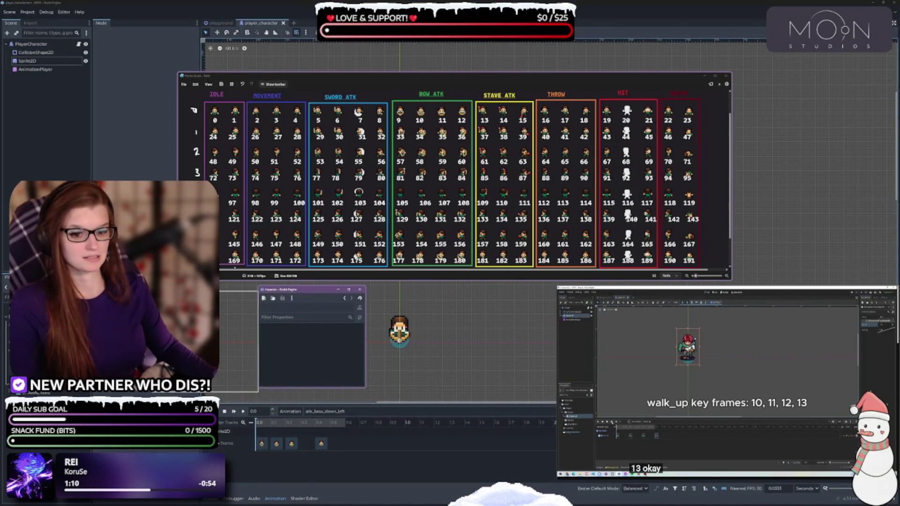
{"action": "left_click_drag", "start_coordinate": [311, 292], "coordinate": [210, 297]}
{"action": "scroll", "coordinate": [431, 341], "scroll_direction": "right", "scroll_amount": 5}
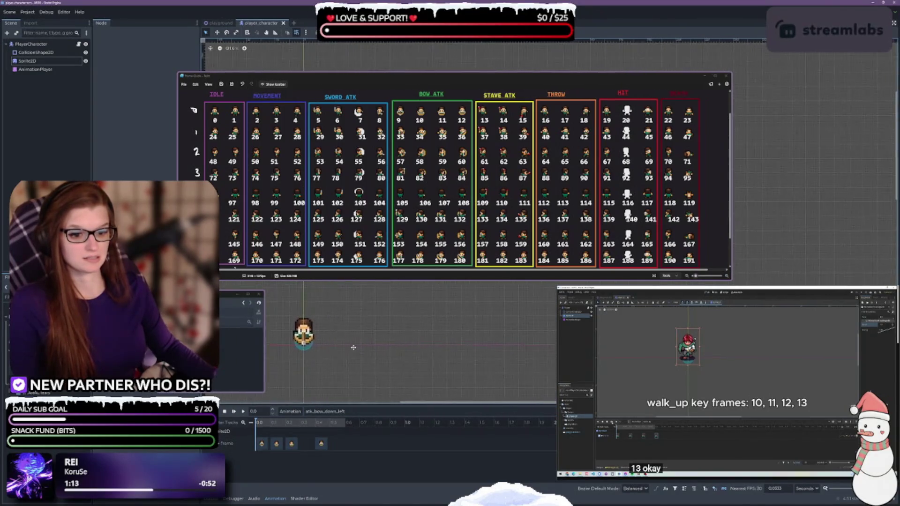
Load atk_bow_down_left, move the sprite-sheet reference higher, and select its first keyframe.
{"action": "left_click", "coordinate": [350, 411]}
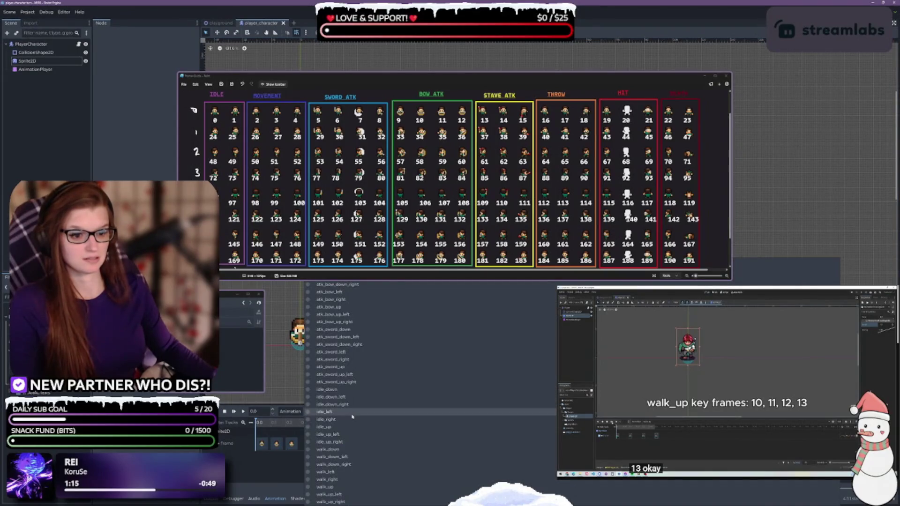
{"action": "left_click", "coordinate": [357, 276]}
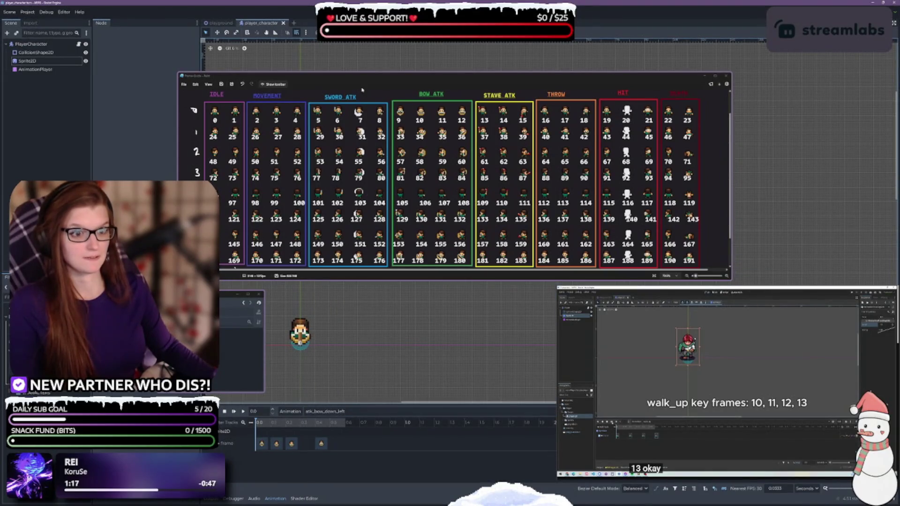
{"action": "mouse_move", "coordinate": [361, 79]}
{"action": "left_mouse_down"}
{"action": "mouse_move", "coordinate": [357, 57]}
{"action": "mouse_move", "coordinate": [244, 67]}
{"action": "mouse_move", "coordinate": [261, 59]}
{"action": "left_mouse_up"}
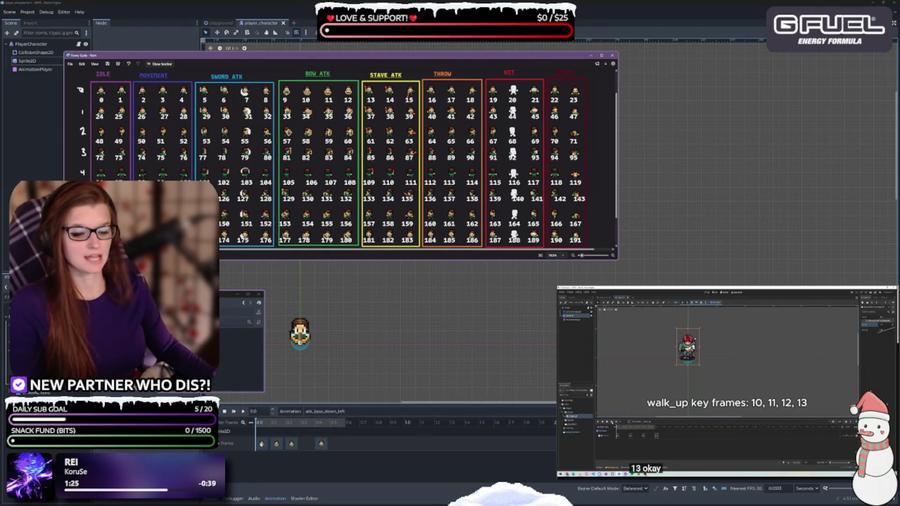
{"action": "left_click", "coordinate": [262, 444]}
Set atk_bow_down_left's keyframe frames, giving the first key 7 and the fourth 13.
{"action": "left_click", "coordinate": [239, 350]}
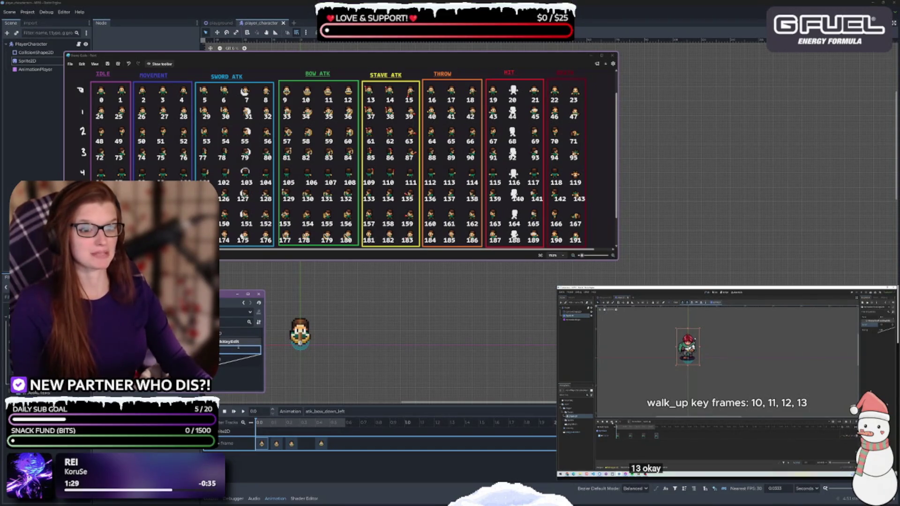
{"action": "type", "text": "7"}
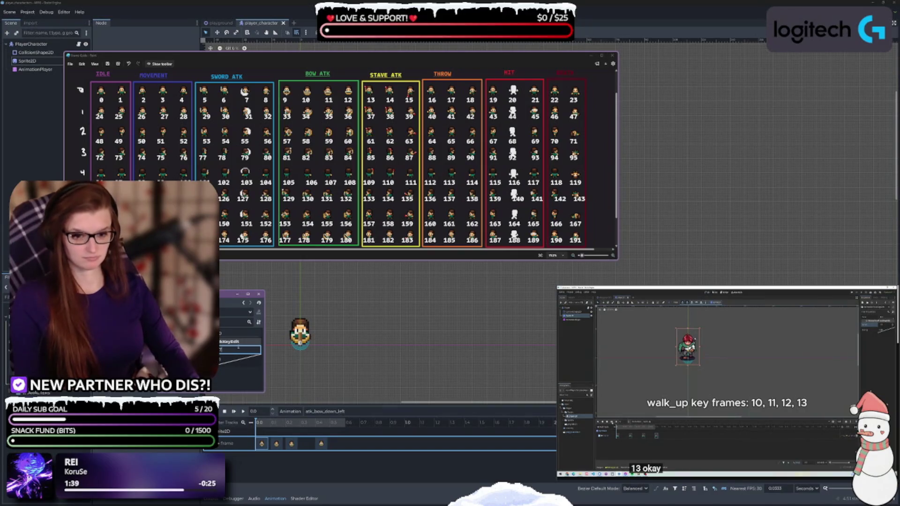
{"action": "left_click", "coordinate": [276, 444]}
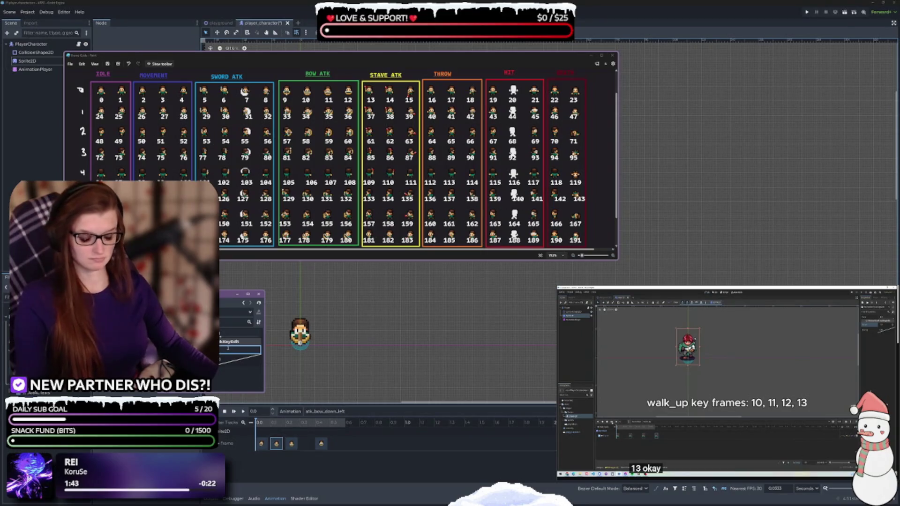
{"action": "left_click", "coordinate": [291, 443]}
{"action": "left_click", "coordinate": [224, 352]}
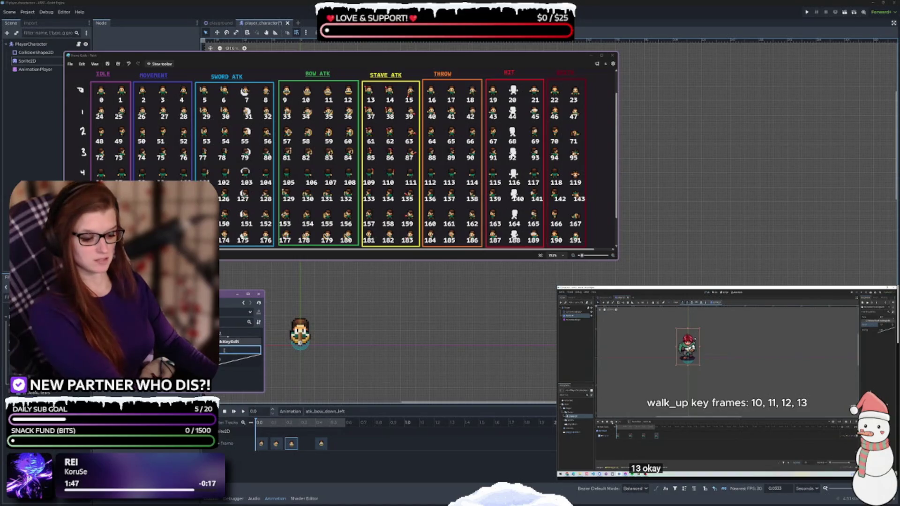
{"action": "left_click", "coordinate": [321, 443]}
{"action": "left_click", "coordinate": [221, 351]}
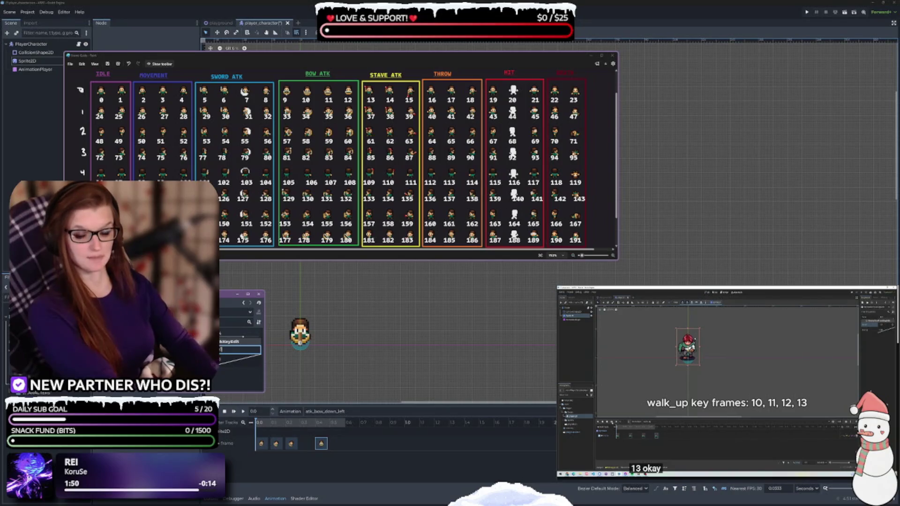
{"action": "type", "text": "13"}
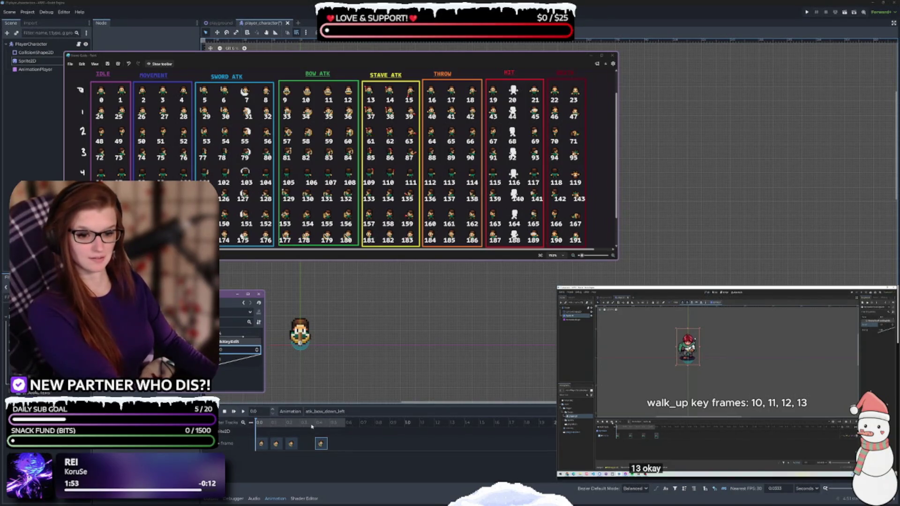
Preview atk_bow_down_left, then load atk_bow_down_right.
{"action": "left_click", "coordinate": [243, 411]}
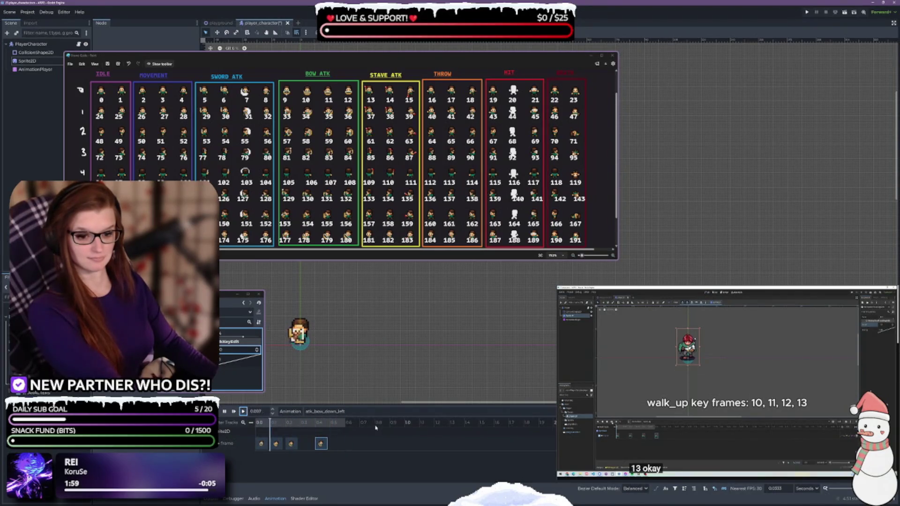
{"action": "left_click", "coordinate": [325, 411]}
{"action": "left_click", "coordinate": [355, 287]}
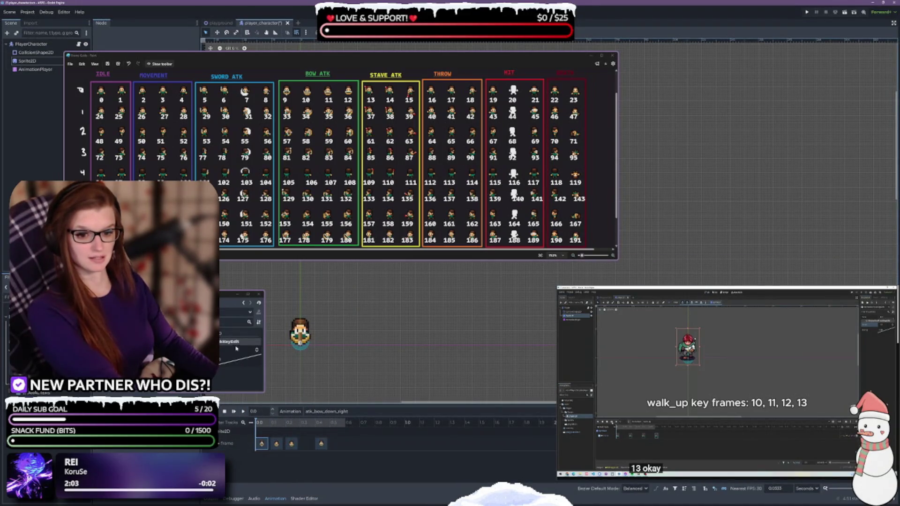
Check each of atk_bow_down_right's four keyframe frames and play it back with Shift+D.
{"action": "left_click", "coordinate": [262, 444]}
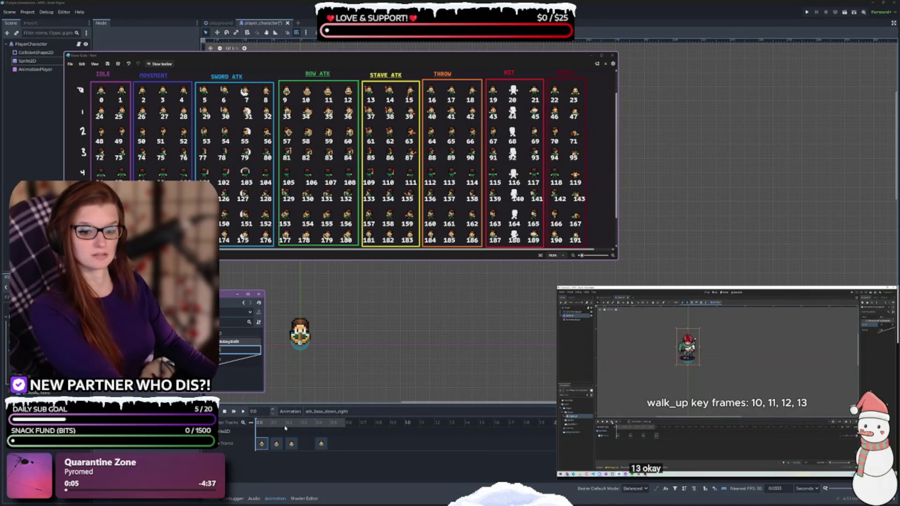
{"action": "left_click", "coordinate": [276, 444]}
{"action": "left_click", "coordinate": [290, 444]}
{"action": "left_click", "coordinate": [321, 444]}
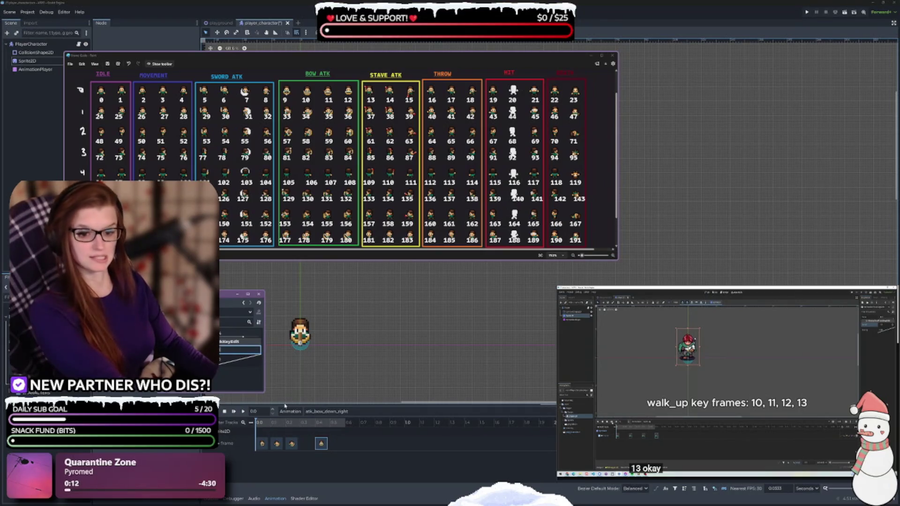
{"action": "key", "text": "shift+d"}
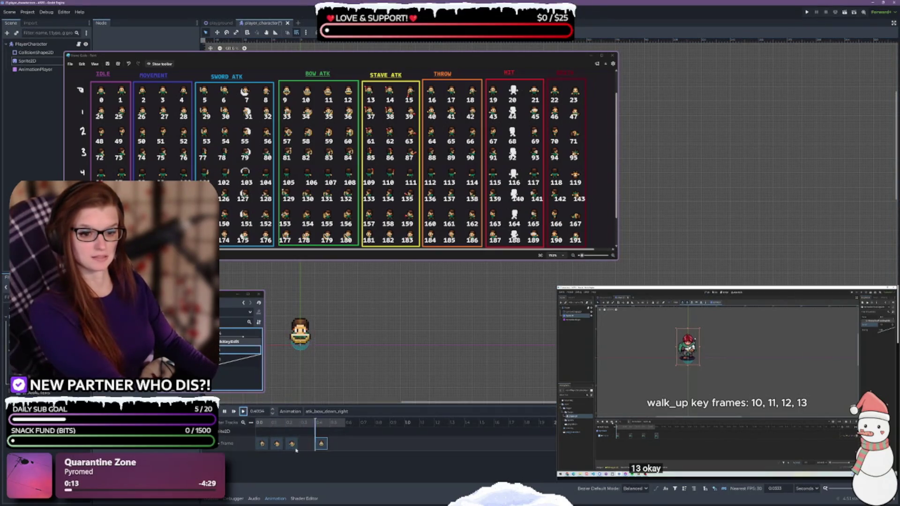
{"action": "left_click", "coordinate": [261, 446]}
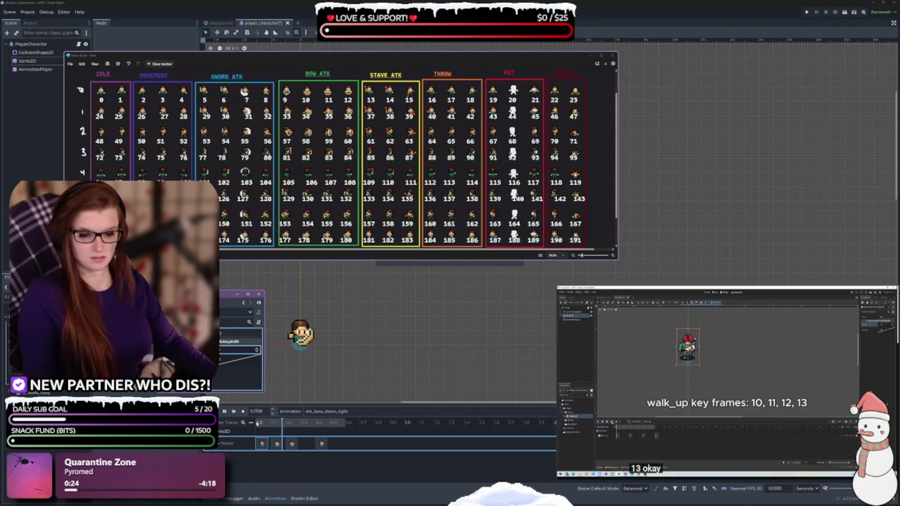
{"action": "left_click", "coordinate": [328, 412]}
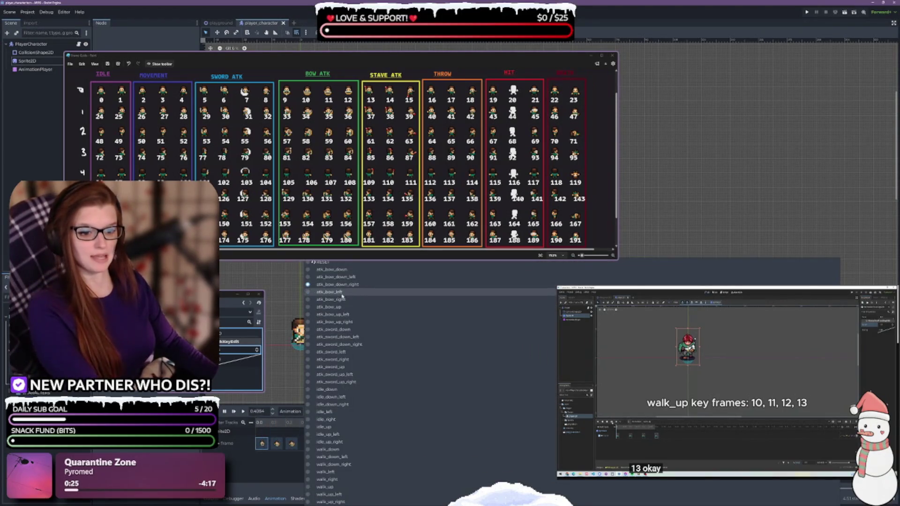
In atk_bow_left, check each keyframe and raise the third key's frame from 3 to 4.
{"action": "left_click", "coordinate": [330, 291]}
{"action": "left_click", "coordinate": [270, 442]}
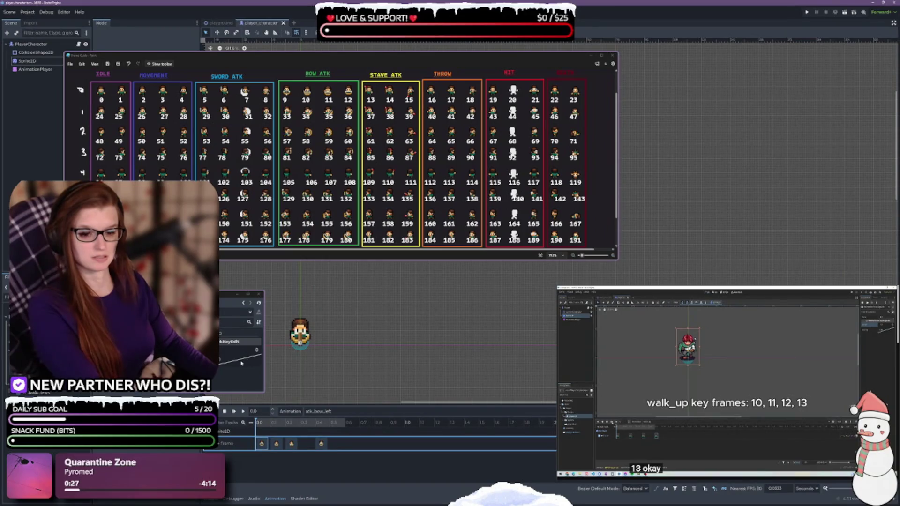
{"action": "left_click", "coordinate": [321, 444]}
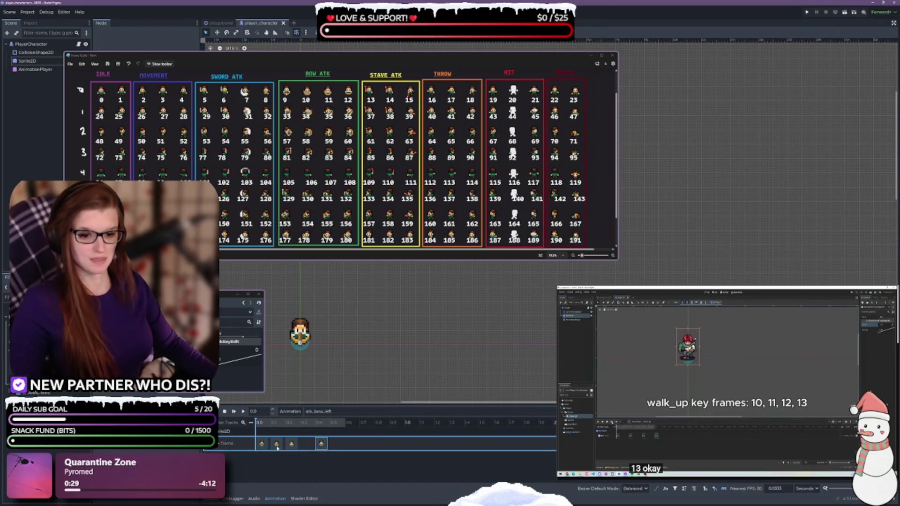
{"action": "left_click", "coordinate": [276, 444], "text": "shift"}
{"action": "left_click", "coordinate": [321, 444], "text": "shift"}
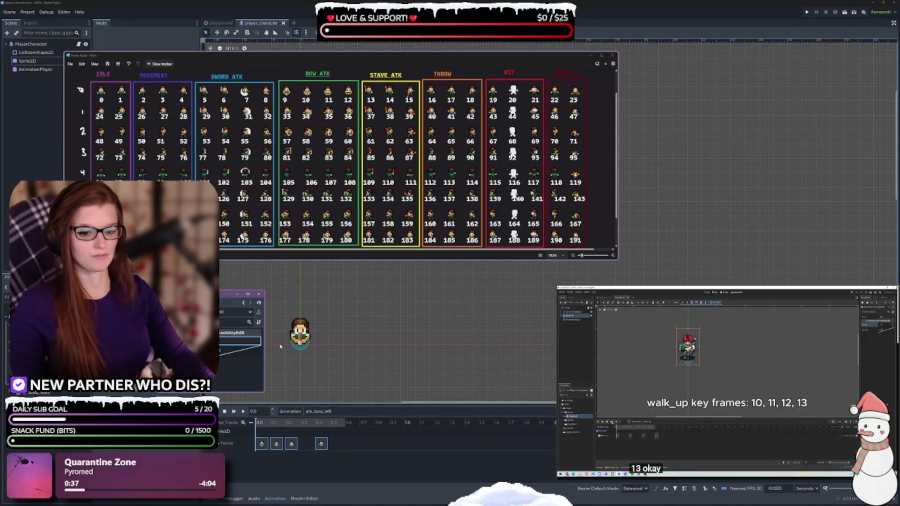
{"action": "left_click", "coordinate": [275, 443]}
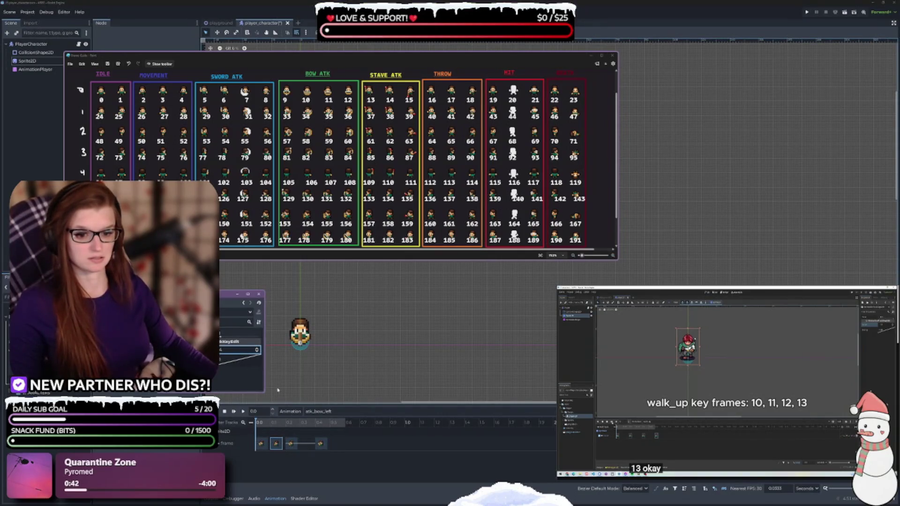
{"action": "left_click", "coordinate": [291, 443]}
{"action": "left_click", "coordinate": [257, 350]}
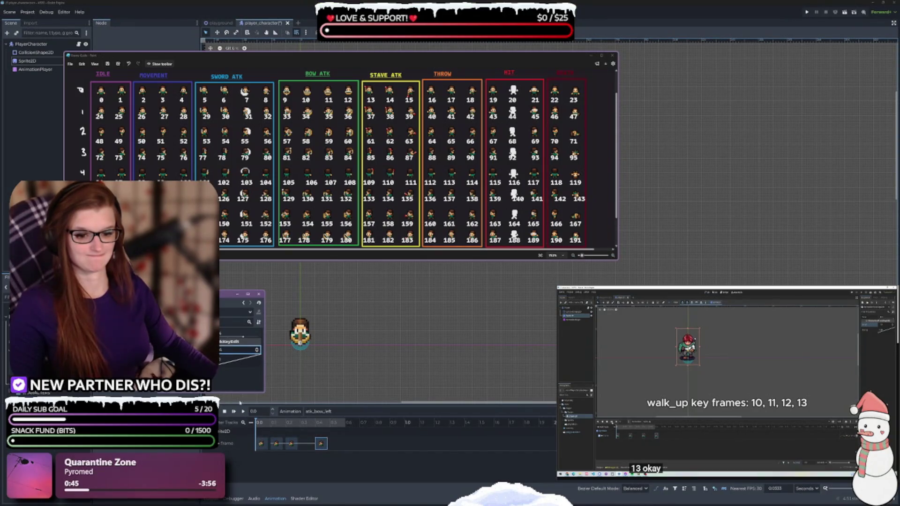
{"action": "left_click", "coordinate": [290, 443]}
{"action": "left_click", "coordinate": [257, 351]}
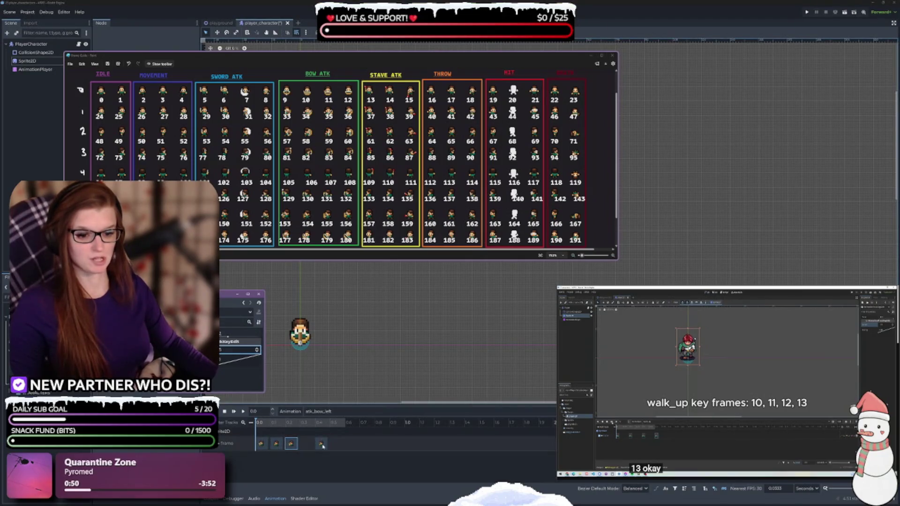
Preview atk_bow_left, save the player_character scene, and load atk_bow_right.
{"action": "left_click", "coordinate": [243, 411]}
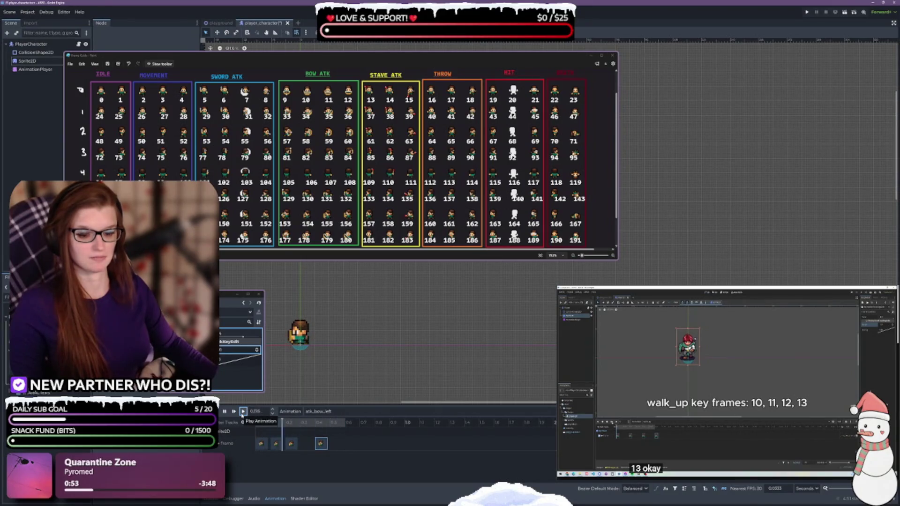
{"action": "left_click", "coordinate": [276, 444]}
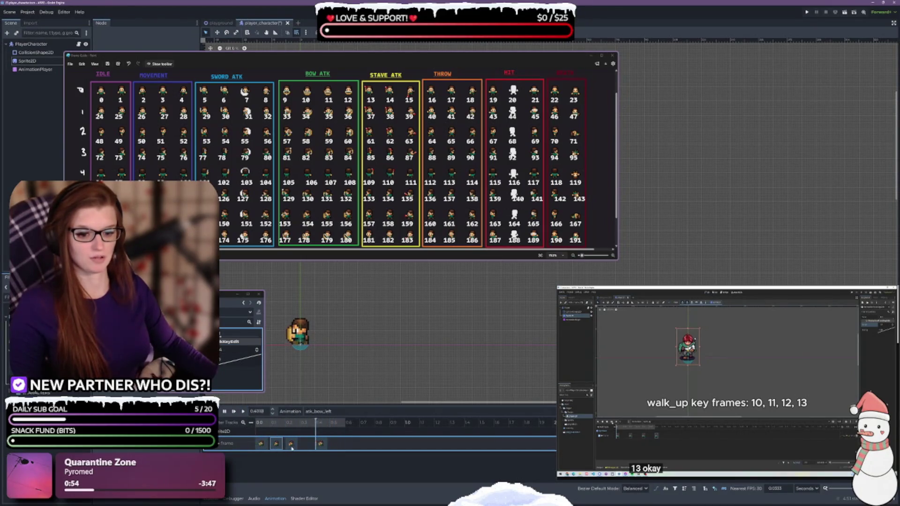
{"action": "left_click", "coordinate": [321, 444]}
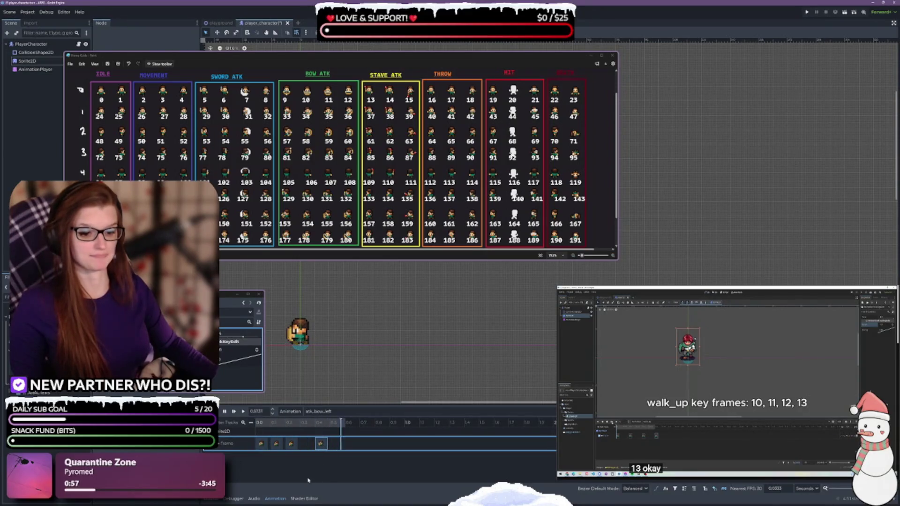
{"action": "key", "text": "ctrl+s"}
{"action": "left_click", "coordinate": [323, 411]}
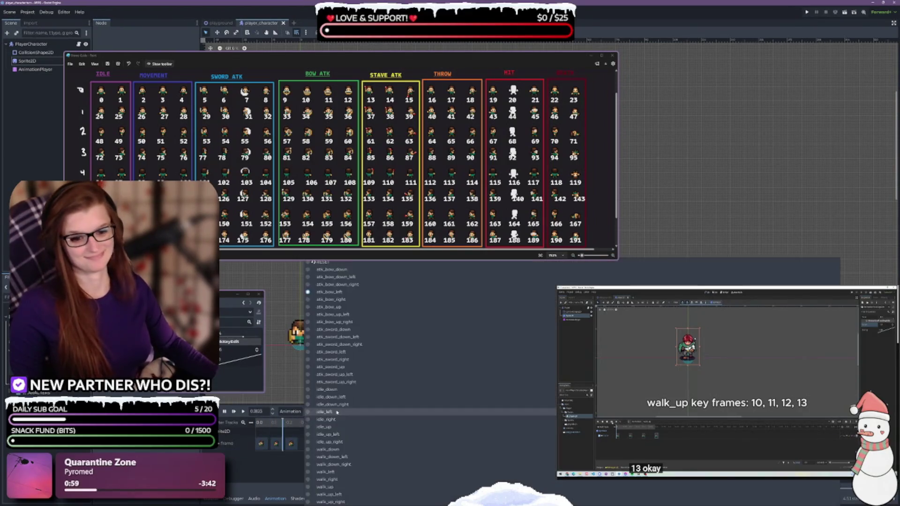
{"action": "left_click", "coordinate": [348, 301]}
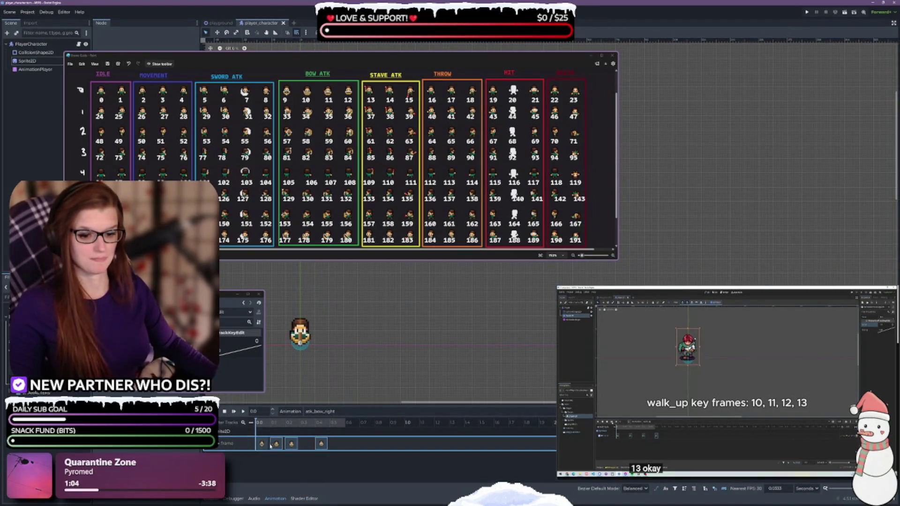
Box-select all four atk_bow_right keys and confirm a shared value in the inspector.
{"action": "left_click", "coordinate": [338, 445]}
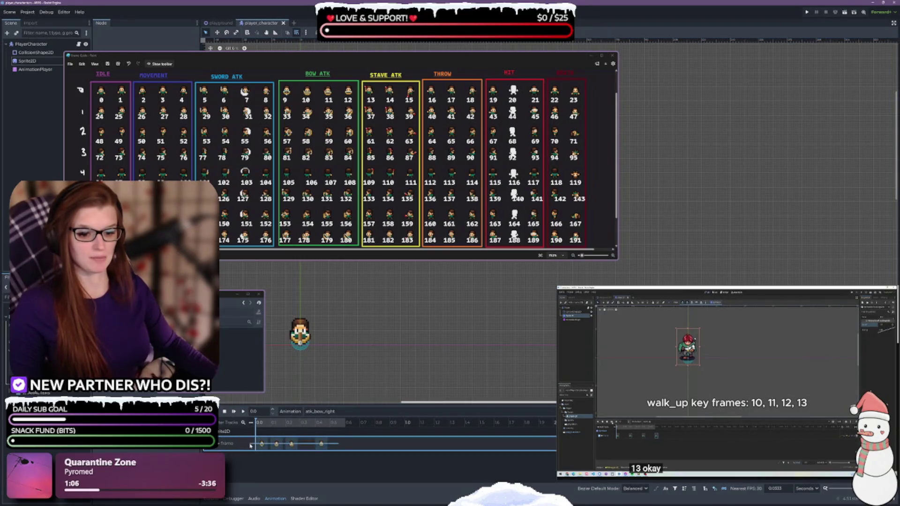
{"action": "left_click_drag", "start_coordinate": [250, 446], "coordinate": [331, 441]}
{"action": "left_click", "coordinate": [221, 343]}
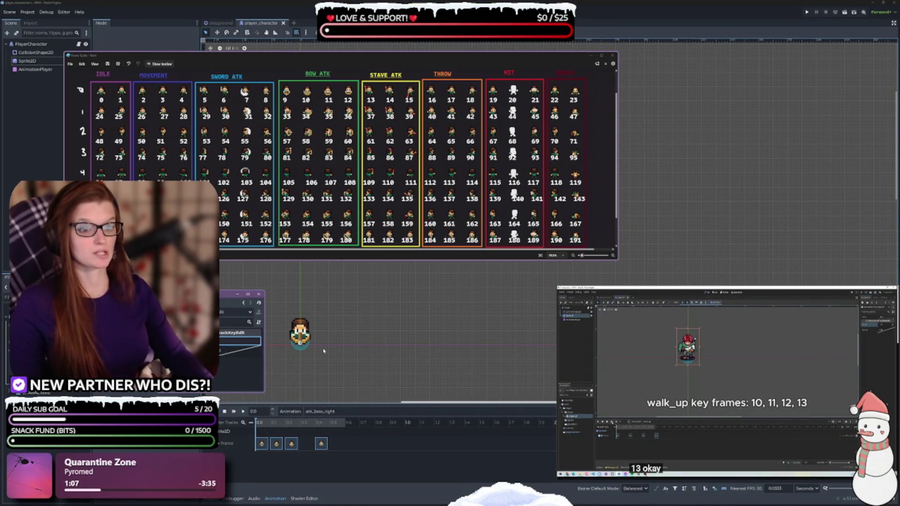
{"action": "key", "text": "Return"}
Set the second and fourth keys' sprite frames, preview atk_bow_right, and load atk_bow_up.
{"action": "left_click", "coordinate": [277, 444]}
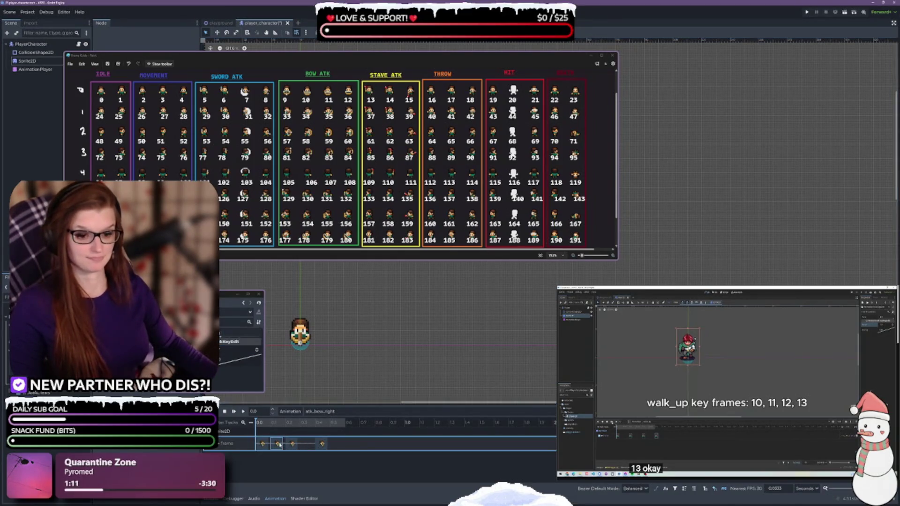
{"action": "left_click", "coordinate": [258, 351]}
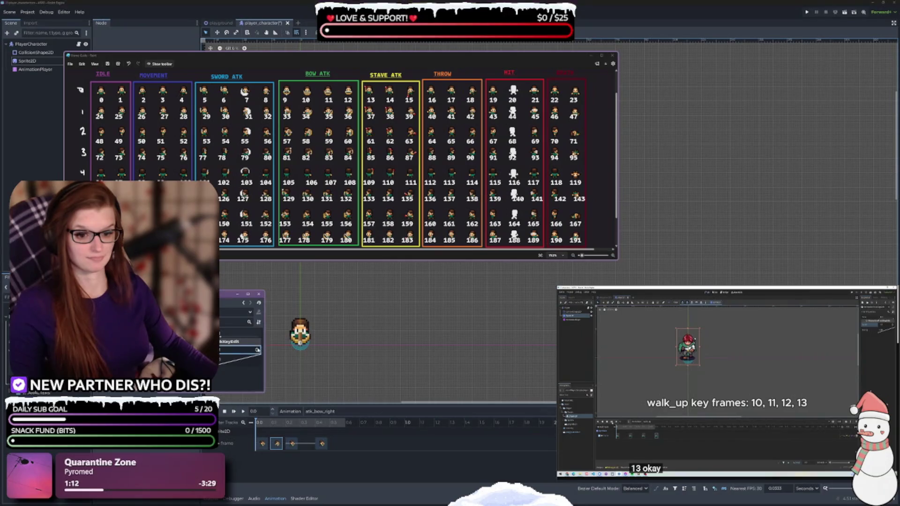
{"action": "left_click", "coordinate": [291, 444]}
{"action": "left_click", "coordinate": [322, 444]}
{"action": "left_click", "coordinate": [257, 350]}
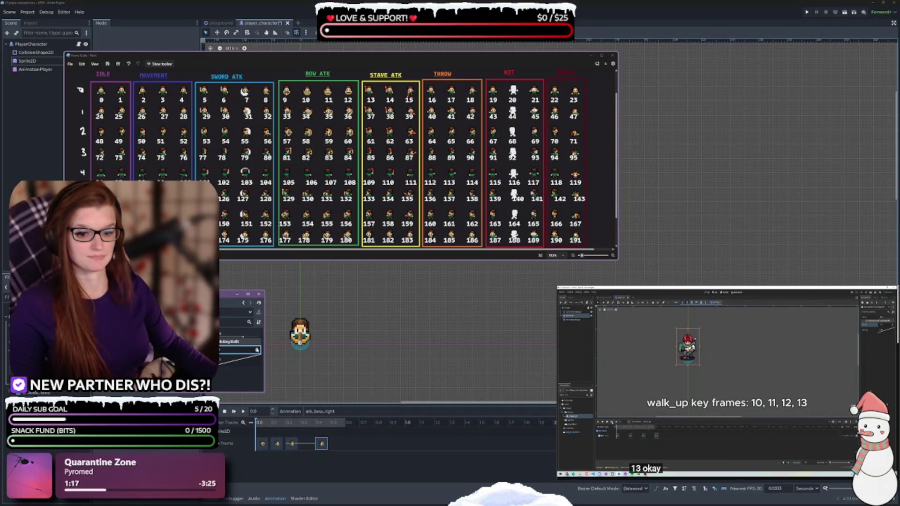
{"action": "left_click", "coordinate": [244, 412]}
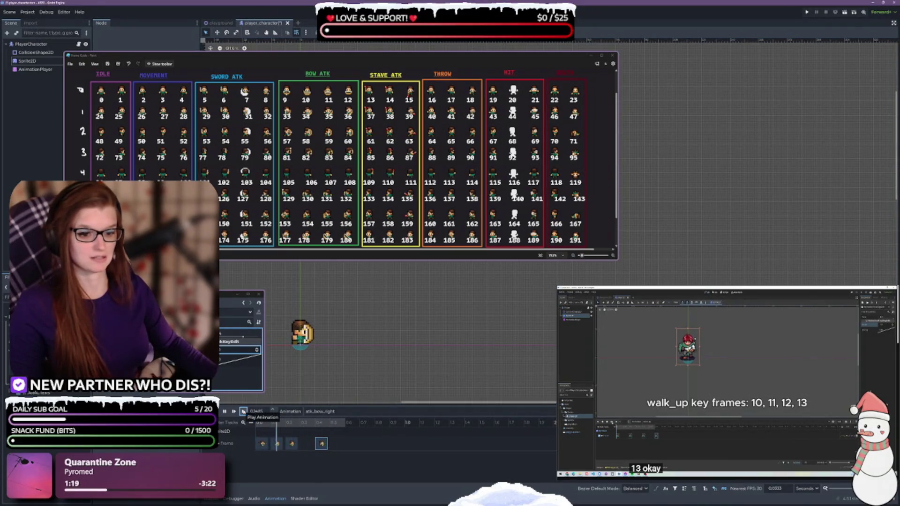
{"action": "left_click", "coordinate": [321, 411]}
{"action": "left_click", "coordinate": [331, 307]}
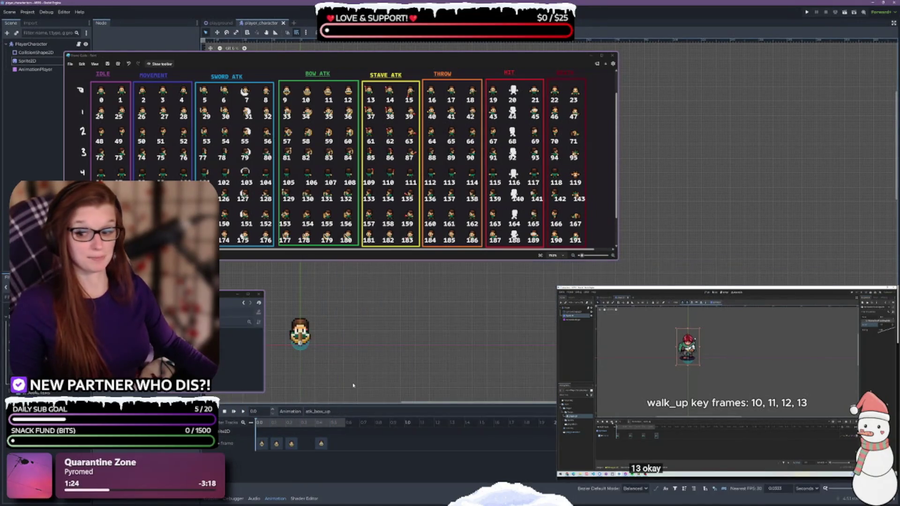
Set atk_bow_up's four keyframe sprite frames, preview it, and load atk_bow_up_left.
{"action": "left_click_drag", "start_coordinate": [328, 450], "coordinate": [255, 438]}
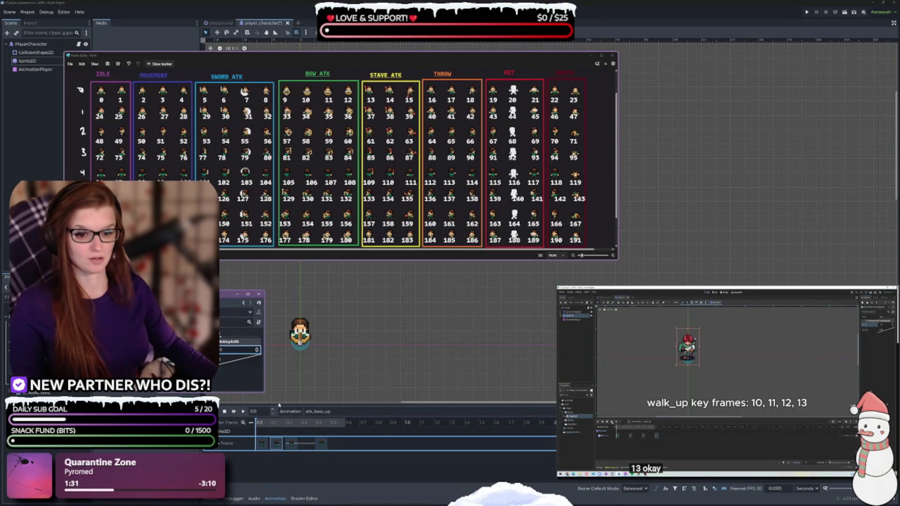
{"action": "left_click", "coordinate": [257, 350]}
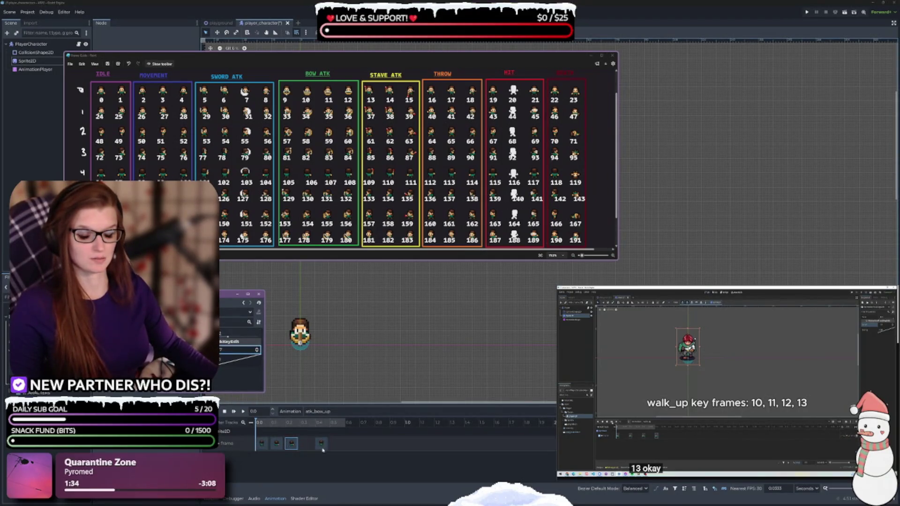
{"action": "left_click", "coordinate": [257, 351]}
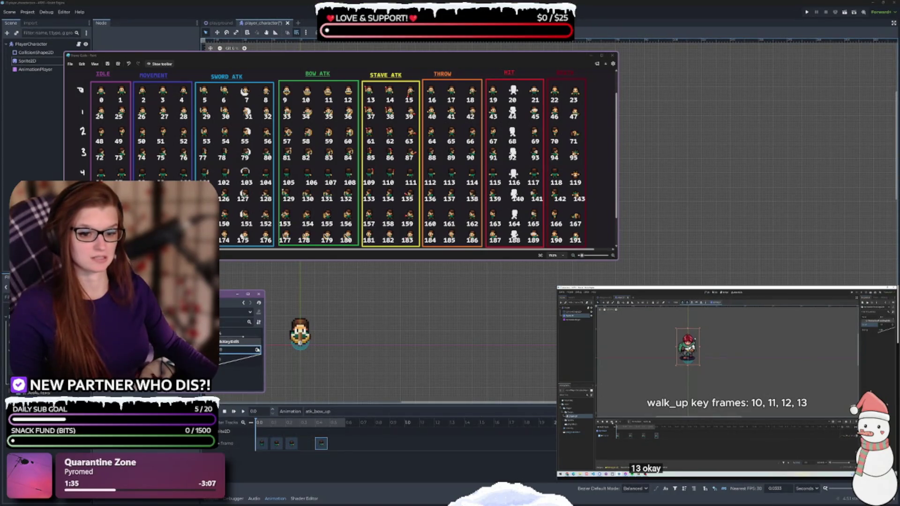
{"action": "left_click", "coordinate": [243, 411]}
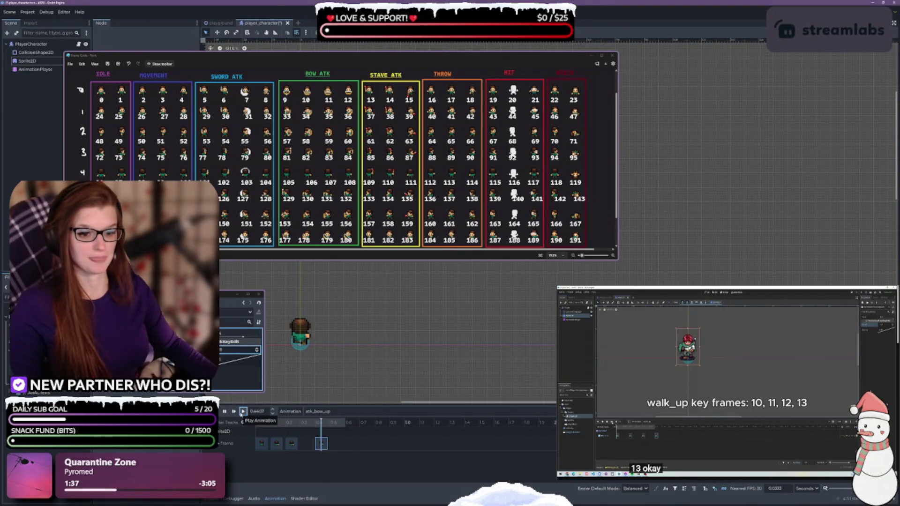
{"action": "left_click", "coordinate": [319, 411]}
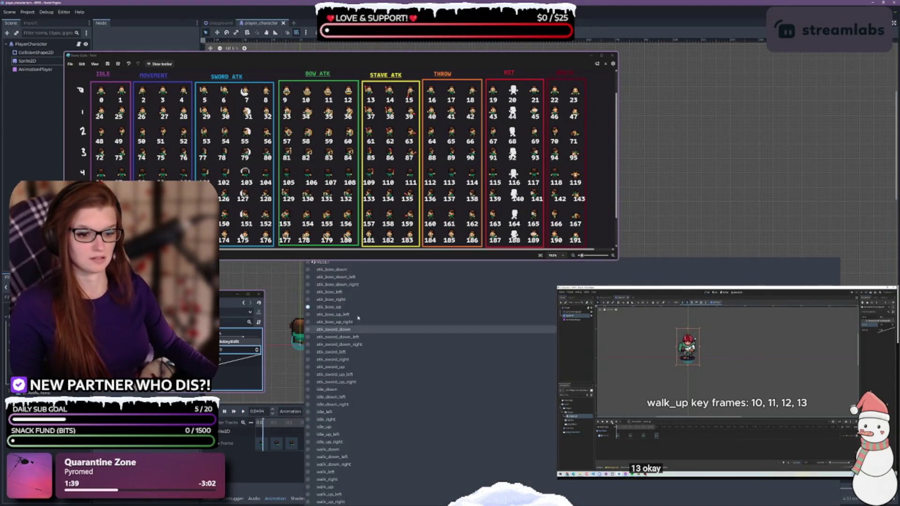
{"action": "left_click", "coordinate": [334, 314]}
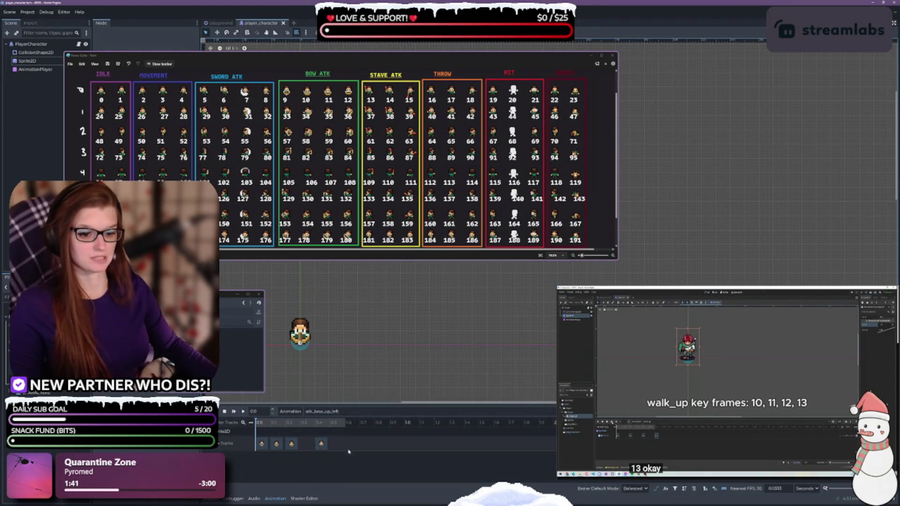
Give atk_bow_up_left's four keyframes a shared frame, adjust the second and fourth, and preview.
{"action": "left_click_drag", "start_coordinate": [277, 448], "coordinate": [242, 391]}
{"action": "left_click", "coordinate": [224, 343]}
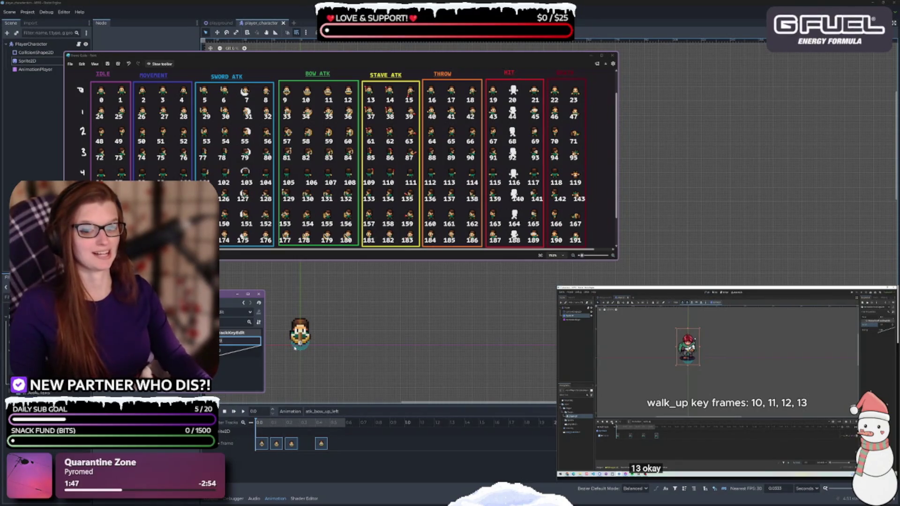
{"action": "key", "text": "Return"}
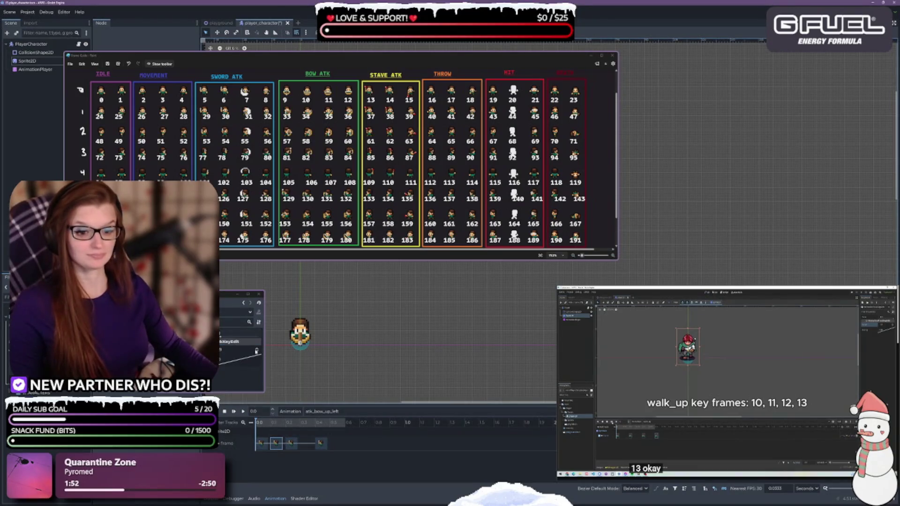
{"action": "left_click", "coordinate": [291, 444]}
{"action": "left_click", "coordinate": [258, 350]}
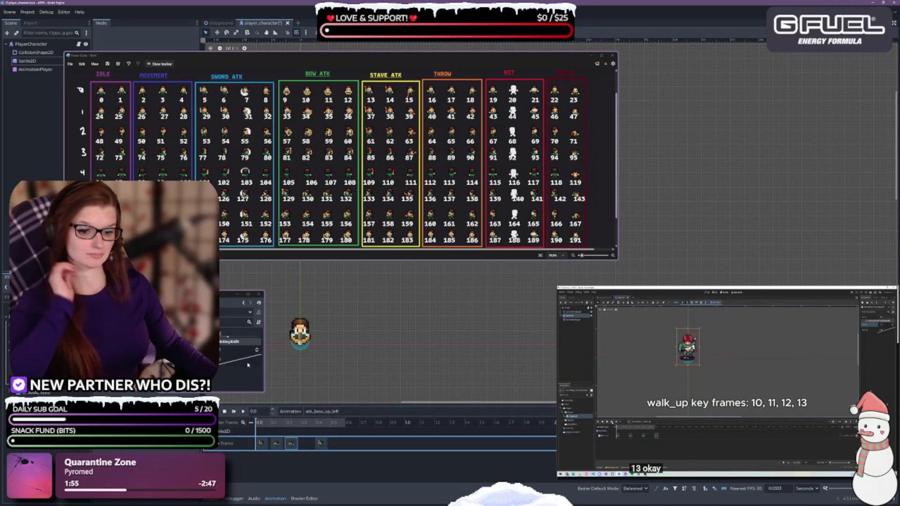
{"action": "left_click", "coordinate": [257, 351]}
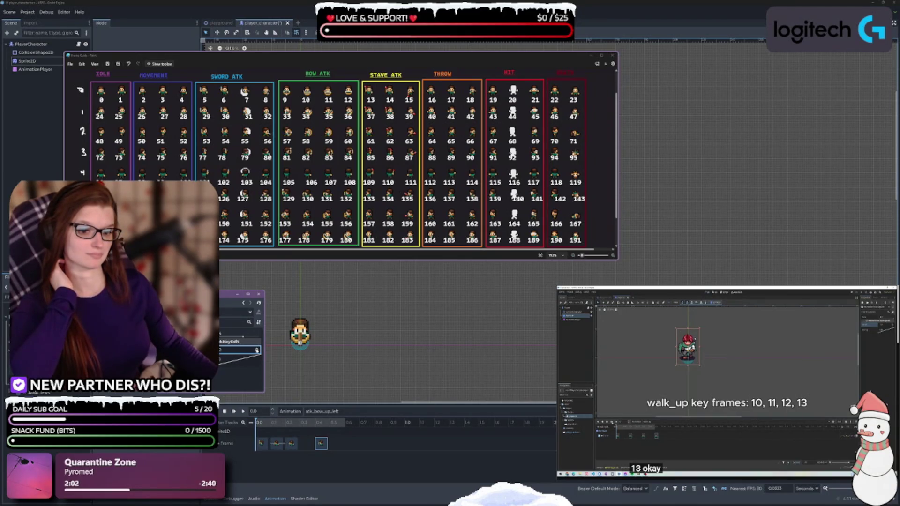
{"action": "left_click", "coordinate": [243, 412]}
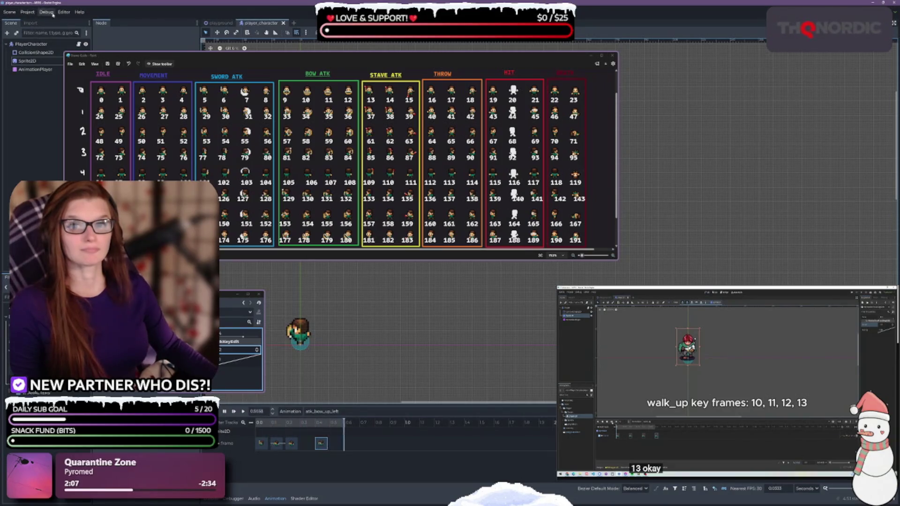
{"action": "left_click", "coordinate": [64, 12]}
Change Editor Settings' Display Scale from 125% to 150% and save & restart the editor.
{"action": "left_click", "coordinate": [72, 21]}
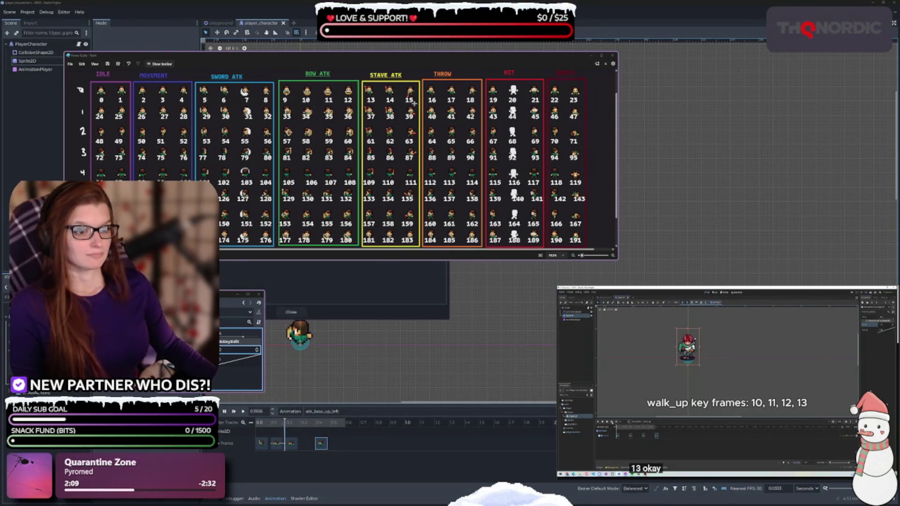
{"action": "mouse_move", "coordinate": [395, 63]}
{"action": "left_mouse_down"}
{"action": "mouse_move", "coordinate": [222, 43]}
{"action": "mouse_move", "coordinate": [0, 42]}
{"action": "left_mouse_up"}
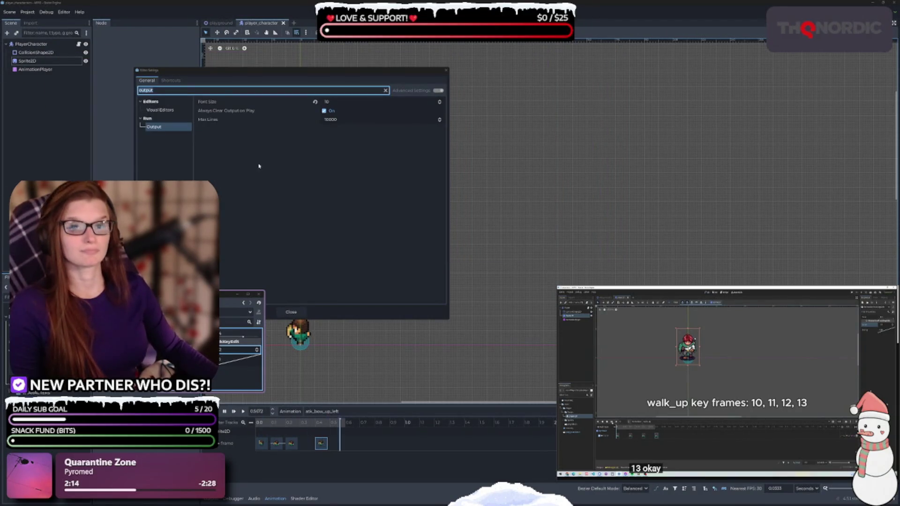
{"action": "key", "text": "BackSpace"}
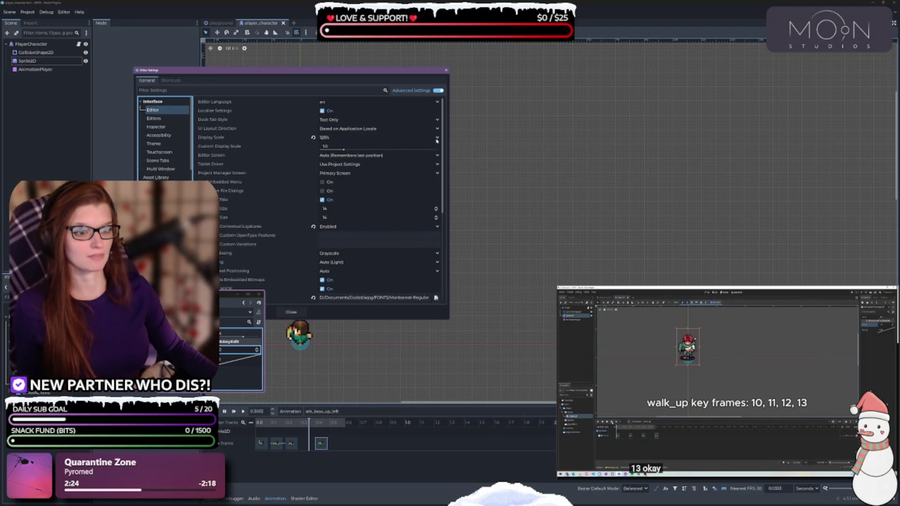
{"action": "left_click", "coordinate": [437, 140]}
{"action": "left_click", "coordinate": [329, 177]}
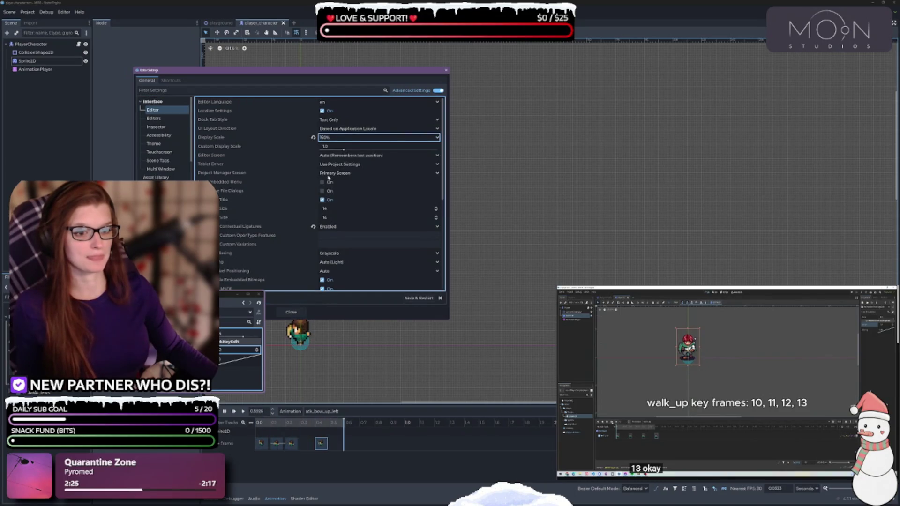
{"action": "left_click", "coordinate": [418, 298]}
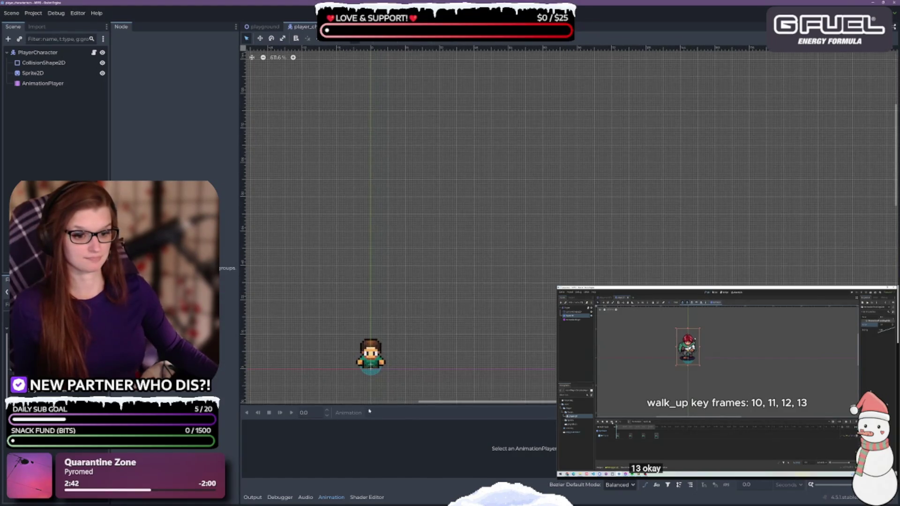
Select the AnimationPlayer and move and enlarge the floating inspector window.
{"action": "left_click", "coordinate": [59, 83]}
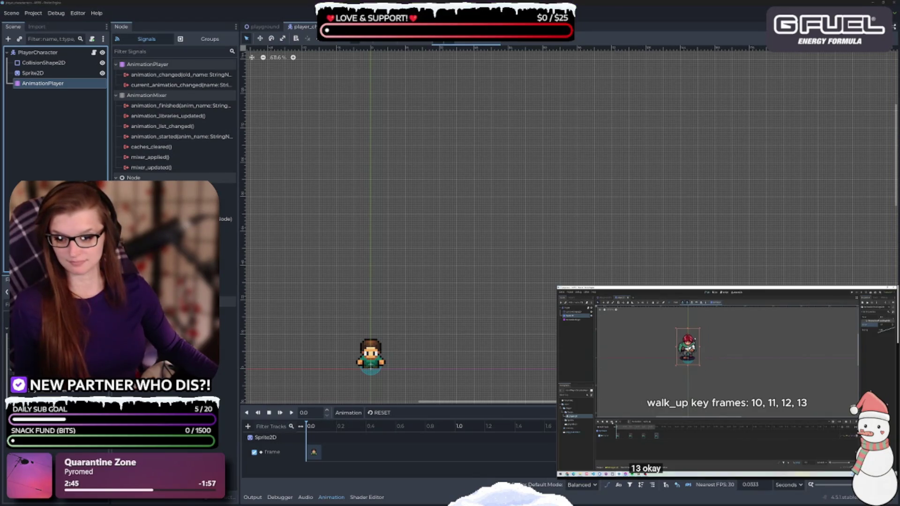
{"action": "left_click_drag", "start_coordinate": [207, 294], "coordinate": [287, 295]}
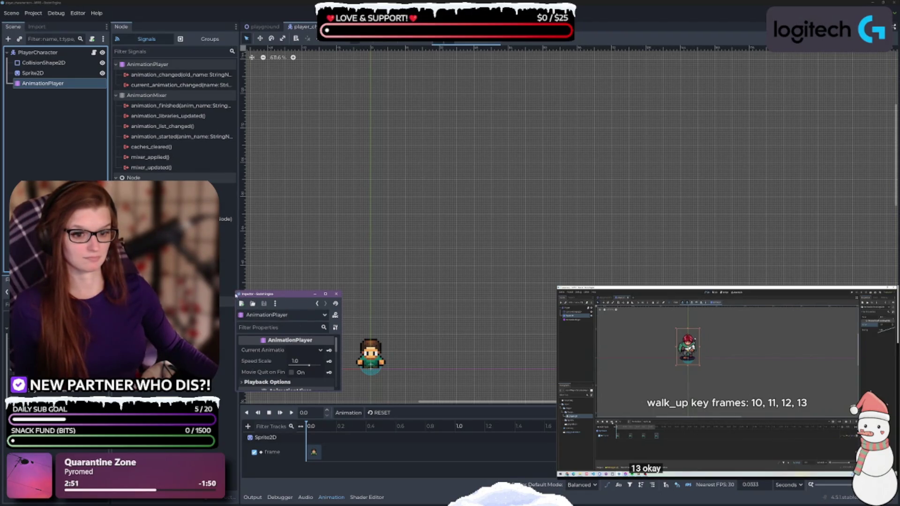
{"action": "mouse_move", "coordinate": [235, 292]}
{"action": "left_mouse_down"}
{"action": "mouse_move", "coordinate": [218, 263]}
{"action": "mouse_move", "coordinate": [271, 255]}
{"action": "left_mouse_up"}
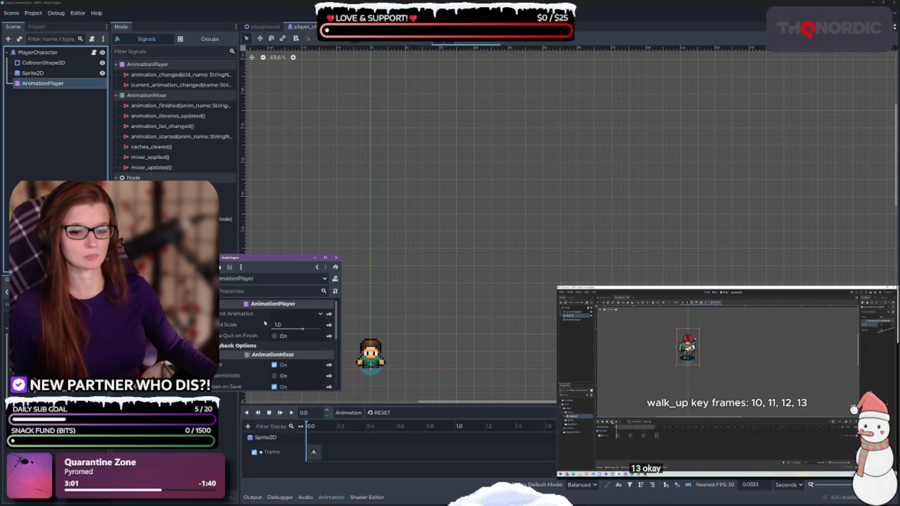
{"action": "scroll", "coordinate": [269, 320], "scroll_direction": "down", "scroll_amount": 5}
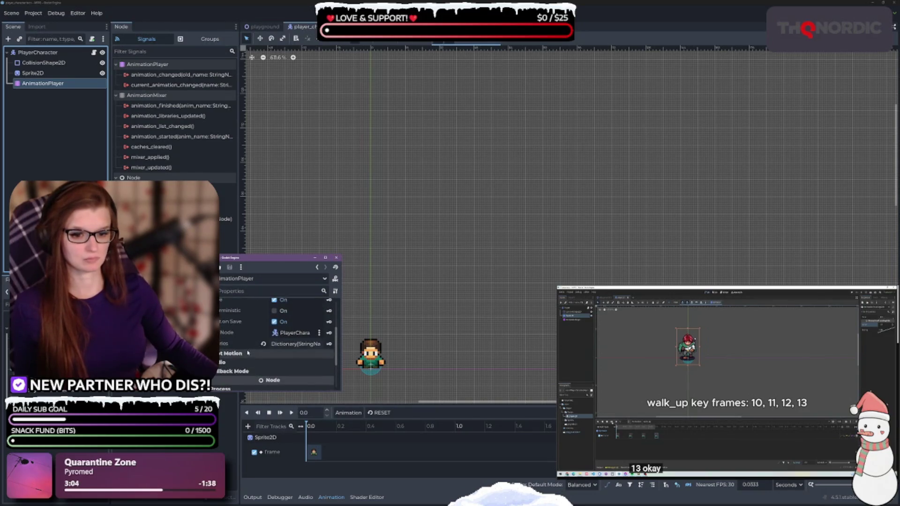
{"action": "scroll", "coordinate": [248, 353], "scroll_direction": "up", "scroll_amount": 5}
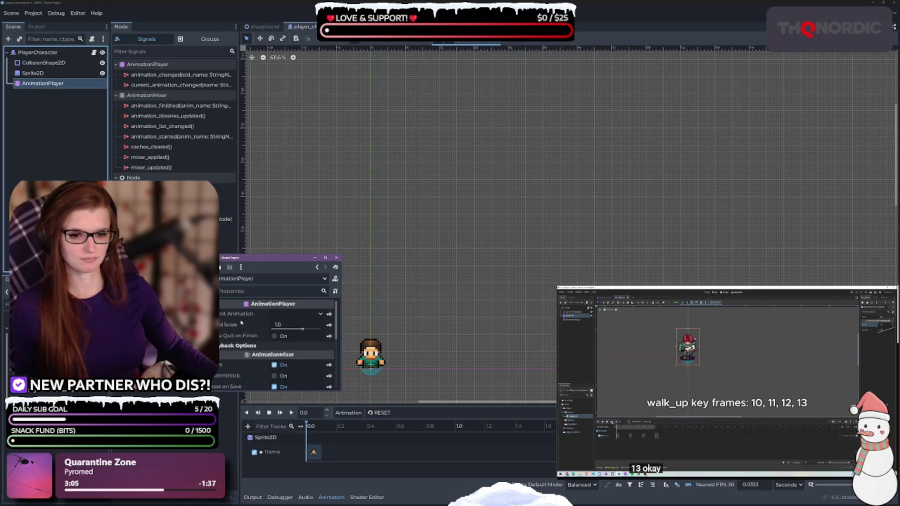
{"action": "scroll", "coordinate": [241, 323], "scroll_direction": "down", "scroll_amount": 1}
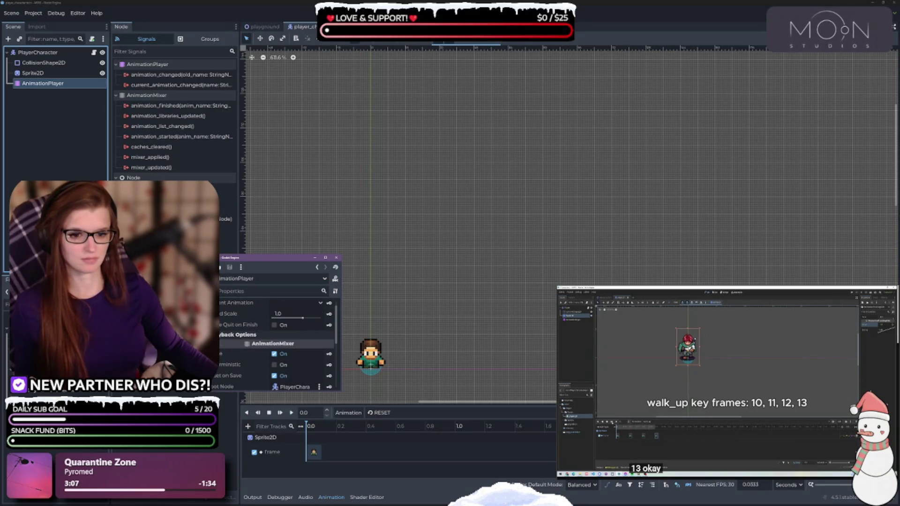
Expand Playback Options, then reselect the AnimationPlayer to reload its RESET animation.
{"action": "left_click", "coordinate": [238, 335]}
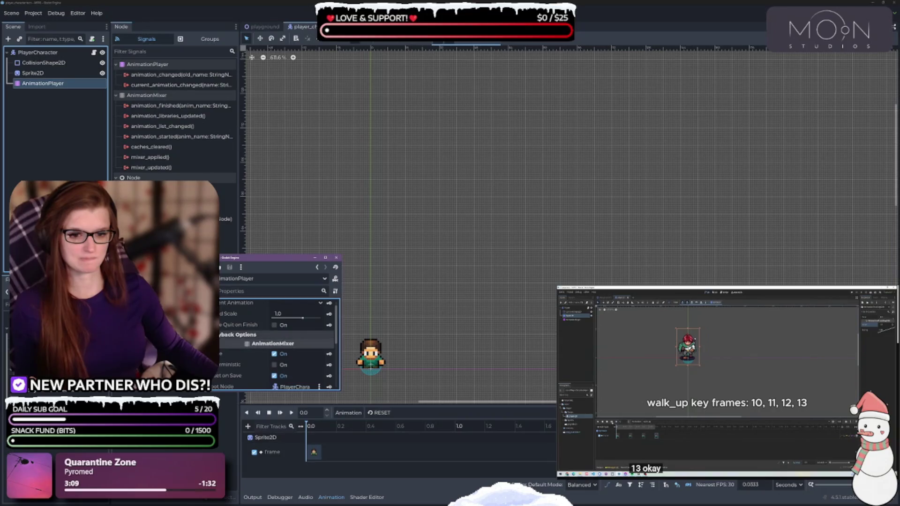
{"action": "scroll", "coordinate": [251, 348], "scroll_direction": "down", "scroll_amount": 4}
{"action": "scroll", "coordinate": [242, 337], "scroll_direction": "up", "scroll_amount": 1}
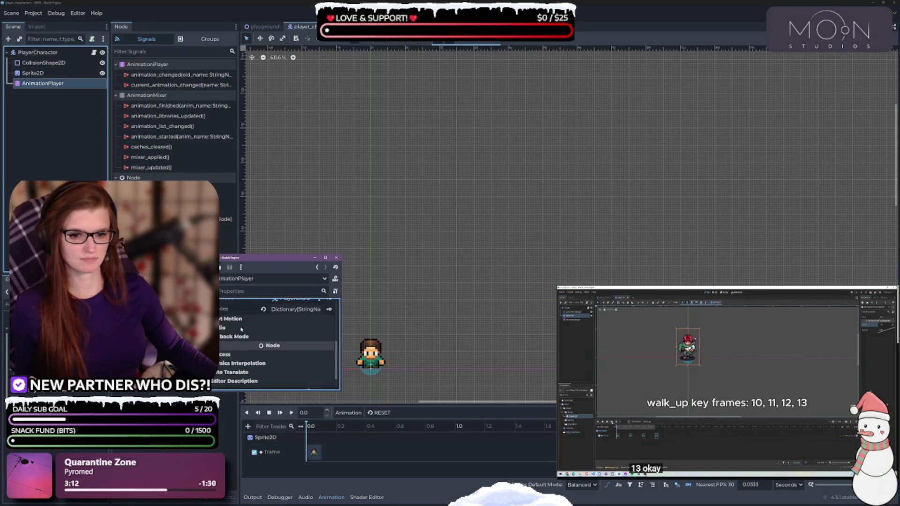
{"action": "scroll", "coordinate": [243, 356], "scroll_direction": "up", "scroll_amount": 4}
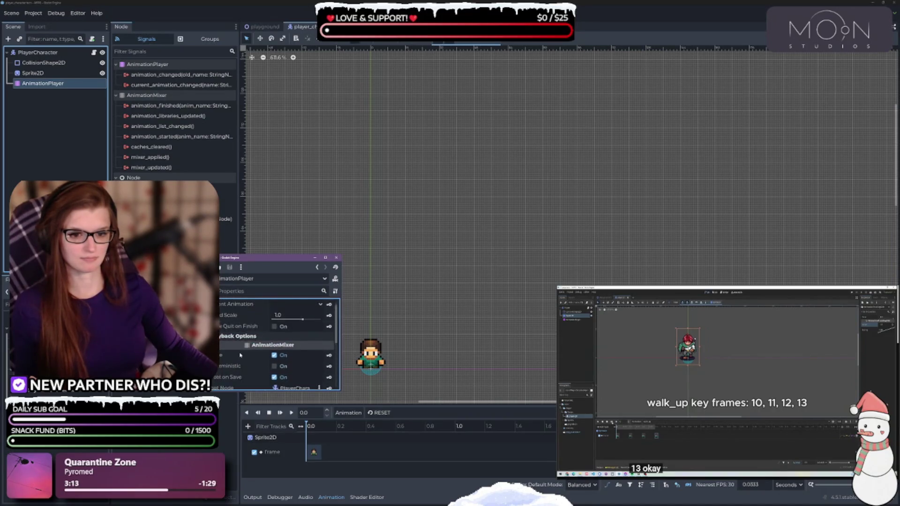
{"action": "left_click", "coordinate": [81, 101]}
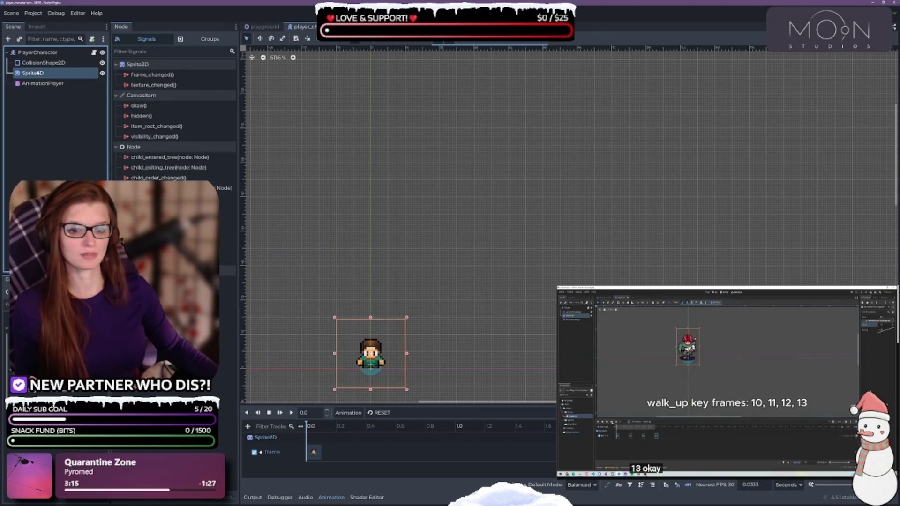
{"action": "left_click", "coordinate": [38, 84]}
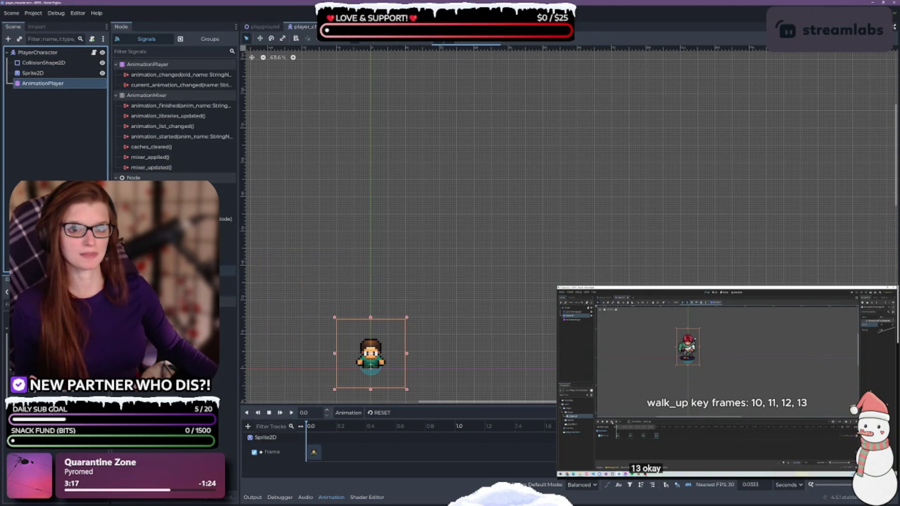
{"action": "left_click", "coordinate": [380, 413]}
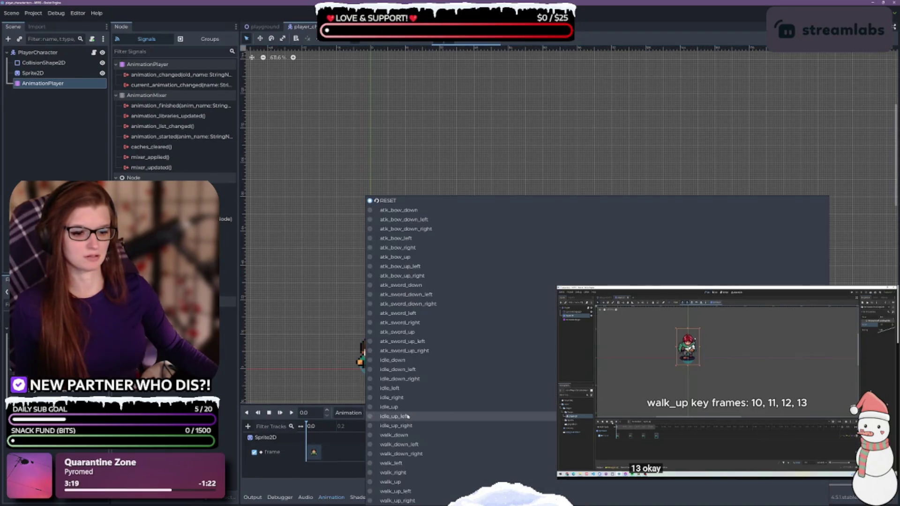
Load atk_bow_up_left and arrange the key properties window beside the numbered frame sheet.
{"action": "left_click", "coordinate": [428, 266]}
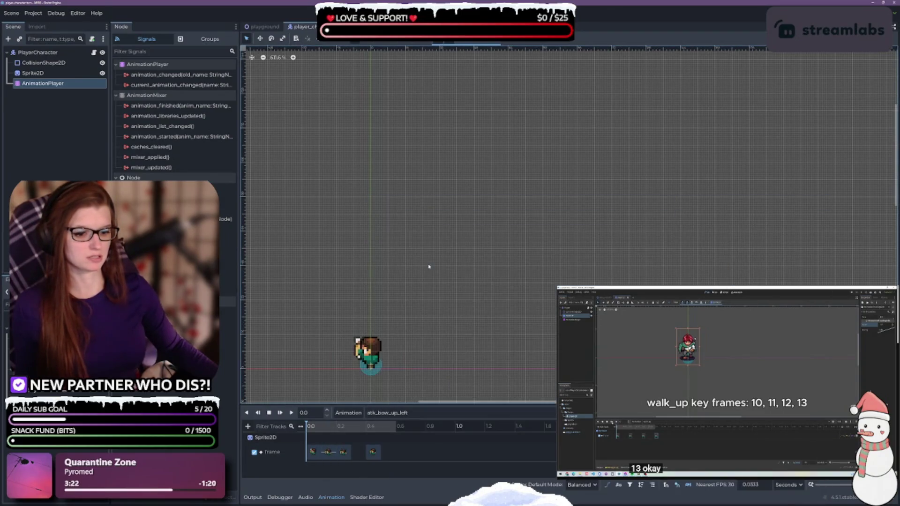
{"action": "left_click", "coordinate": [315, 454]}
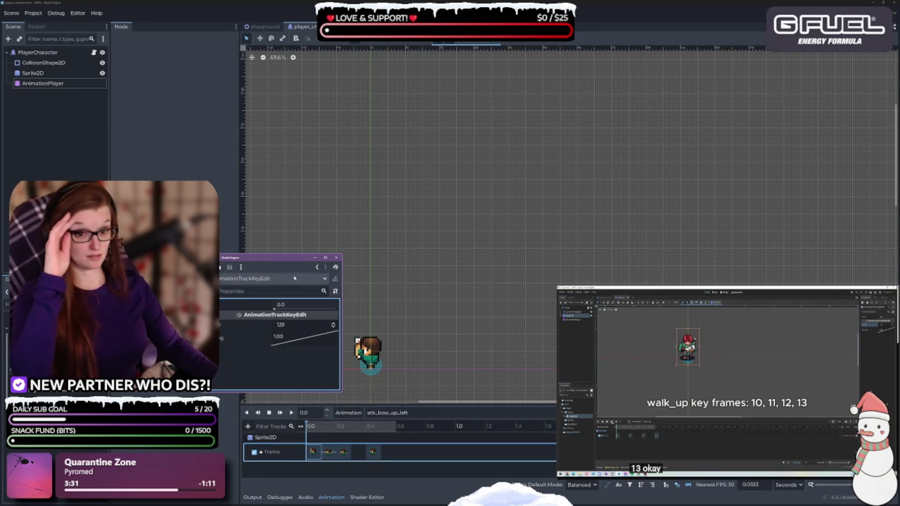
{"action": "left_click_drag", "start_coordinate": [293, 254], "coordinate": [294, 285]}
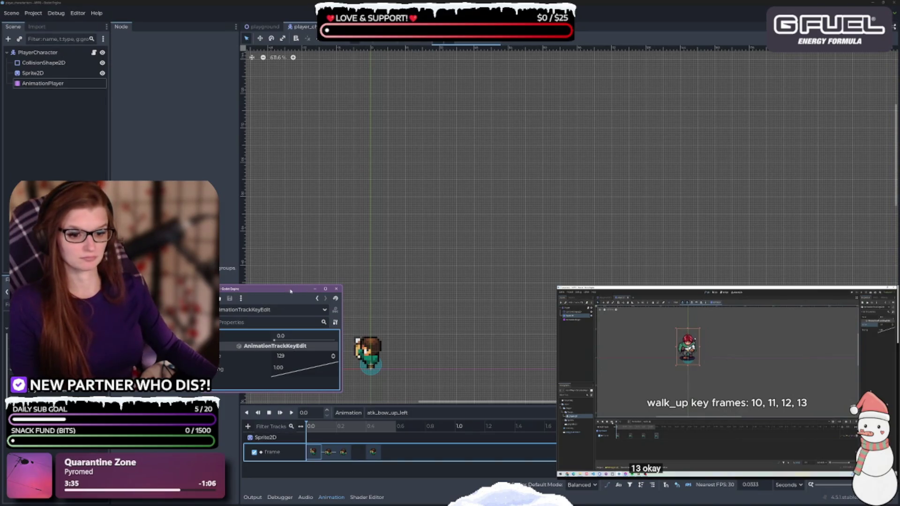
{"action": "left_click_drag", "start_coordinate": [291, 292], "coordinate": [284, 295]}
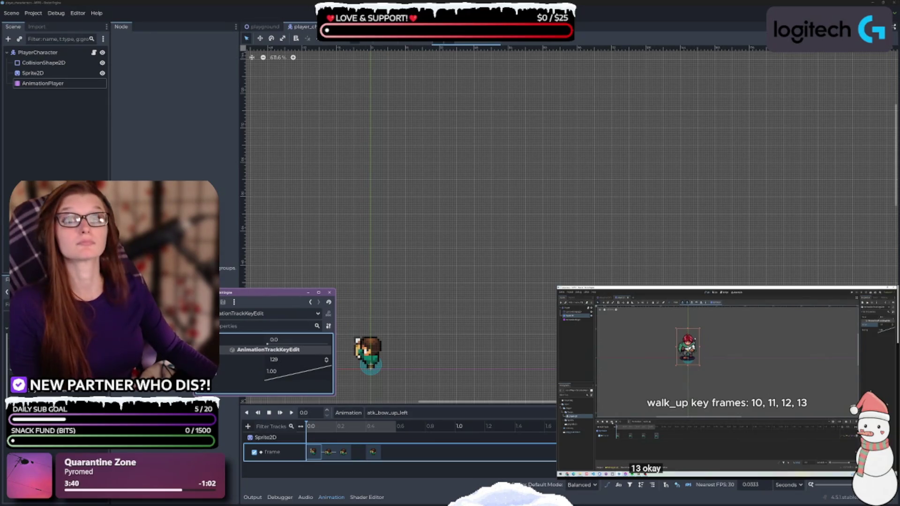
{"action": "mouse_move", "coordinate": [388, 109]}
{"action": "left_mouse_down"}
{"action": "mouse_move", "coordinate": [445, 54]}
{"action": "mouse_move", "coordinate": [433, 62]}
{"action": "mouse_move", "coordinate": [461, 74]}
{"action": "left_mouse_up"}
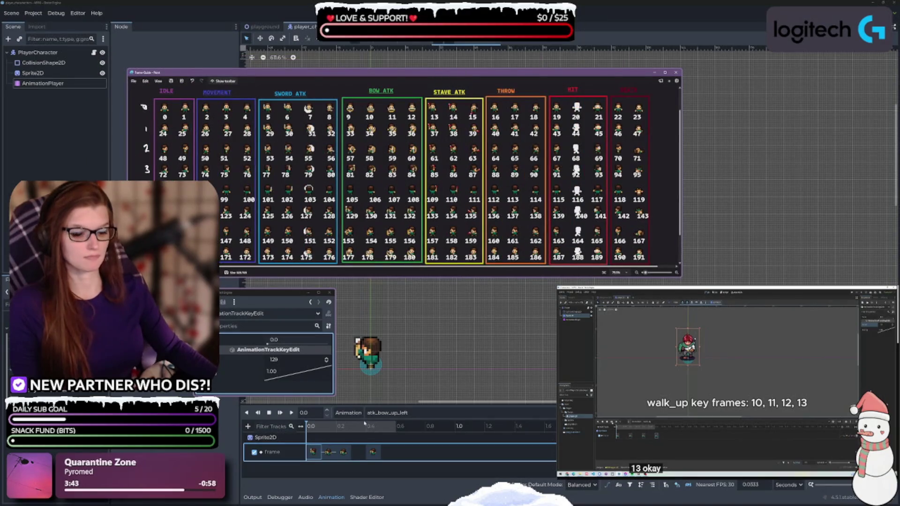
Verify atk_bow_up_left's keys against frames 129–132 and preview the animation.
{"action": "left_click", "coordinate": [328, 455]}
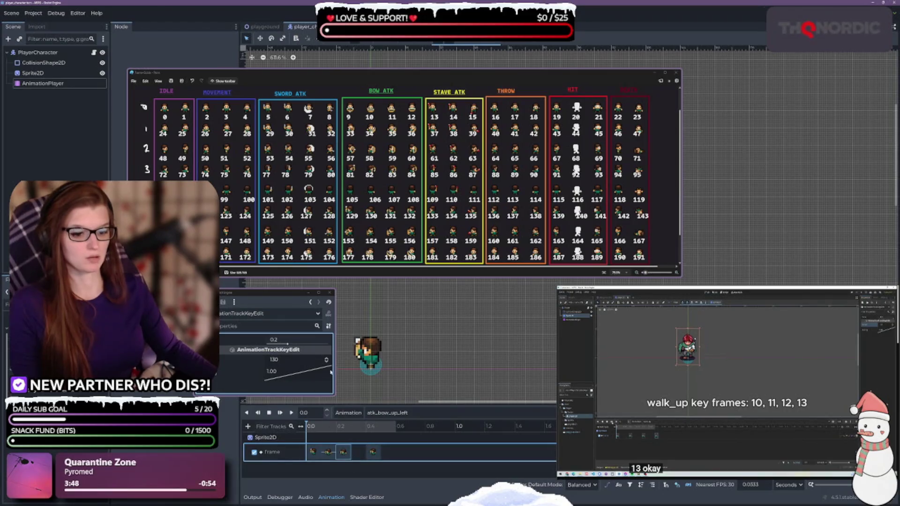
{"action": "left_click", "coordinate": [371, 453]}
{"action": "left_click", "coordinate": [316, 452]}
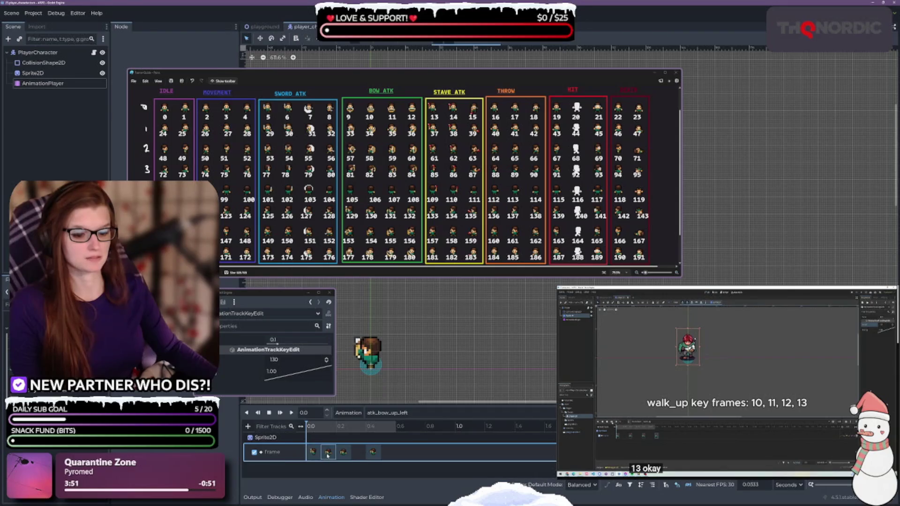
{"action": "left_click", "coordinate": [291, 413]}
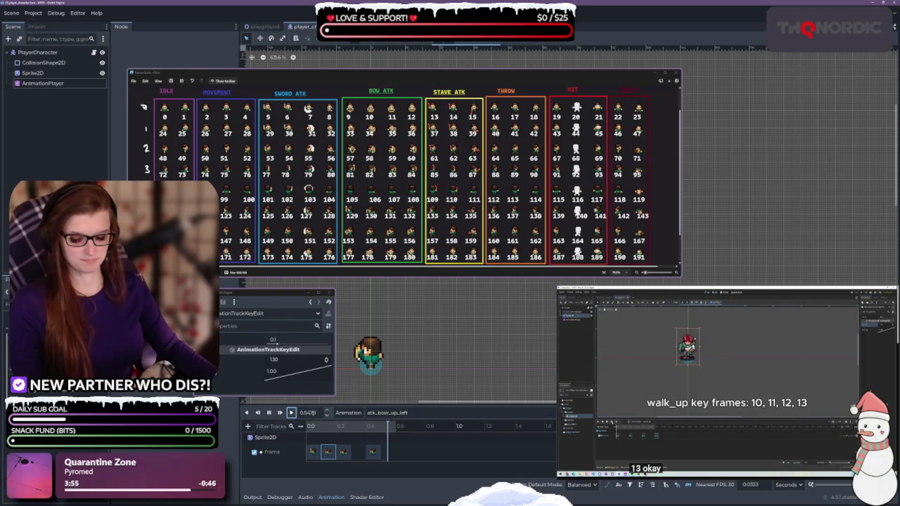
{"action": "left_click", "coordinate": [387, 412]}
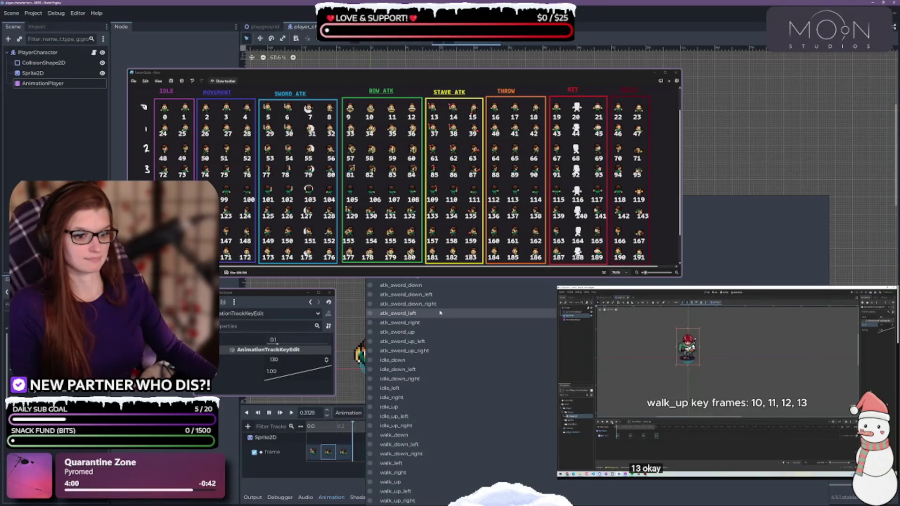
{"action": "left_click", "coordinate": [398, 191]}
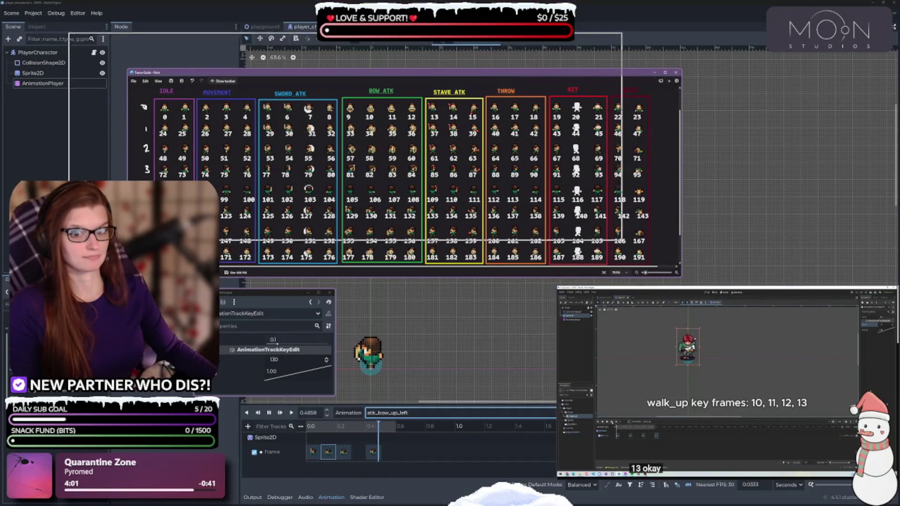
{"action": "left_click", "coordinate": [398, 412]}
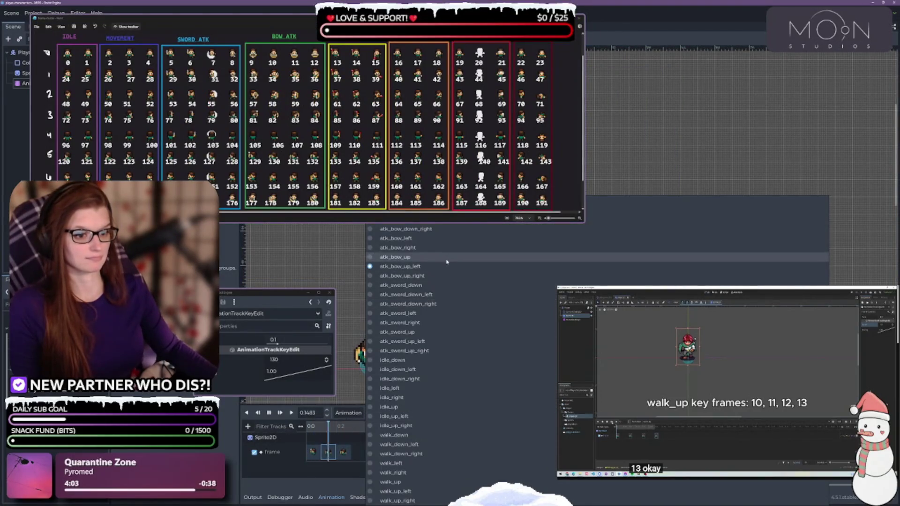
Load atk_bow_up_right and set all four Frame keys to 81.
{"action": "left_click", "coordinate": [422, 281]}
{"action": "left_click", "coordinate": [358, 457]}
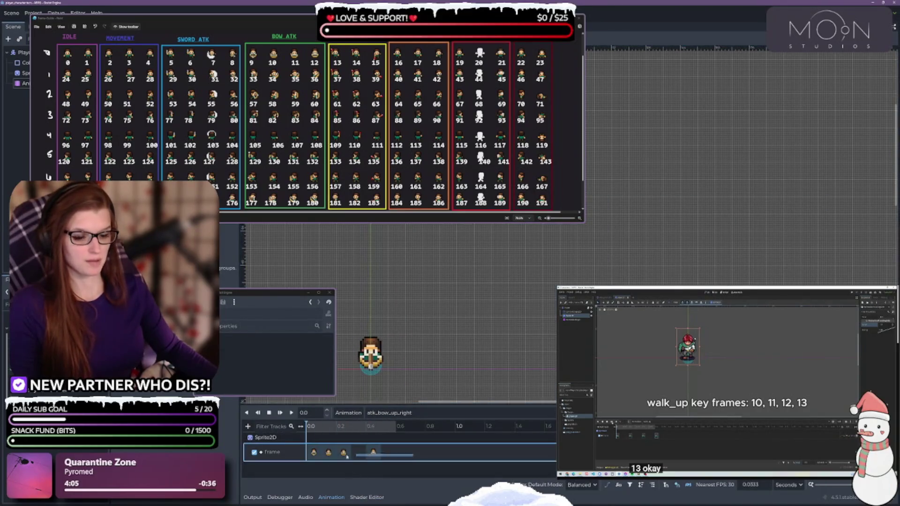
{"action": "left_click_drag", "start_coordinate": [311, 454], "coordinate": [310, 454]}
{"action": "left_click", "coordinate": [298, 349]}
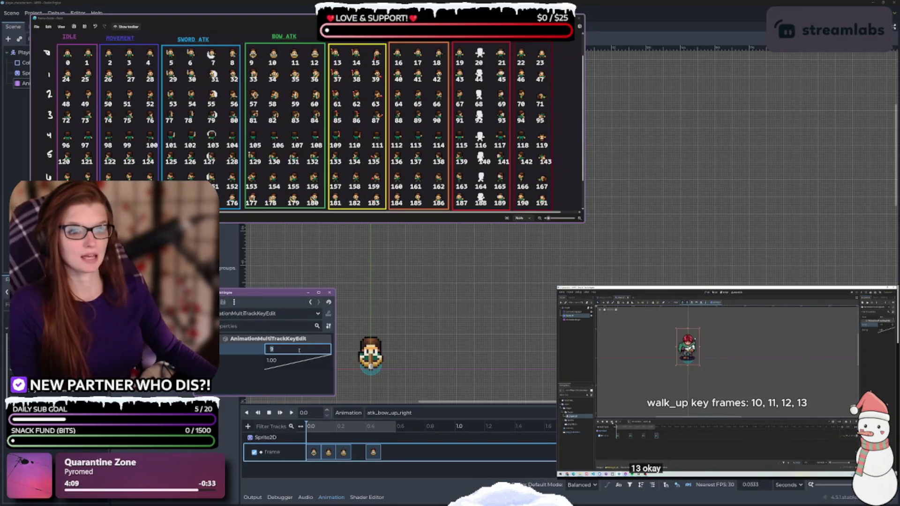
{"action": "type", "text": "81"}
{"action": "key", "text": "Return"}
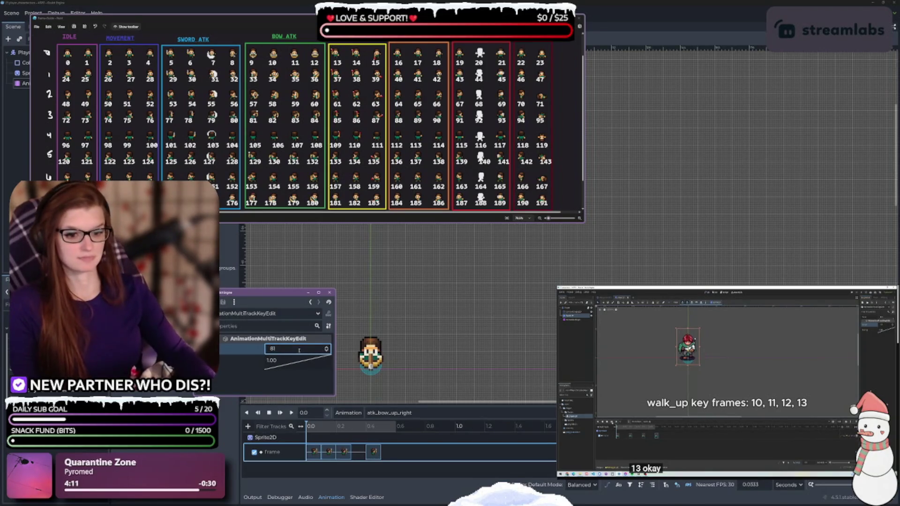
Step the later keys up to frames 83 and 84, then preview atk_bow_up_right.
{"action": "left_click", "coordinate": [329, 452]}
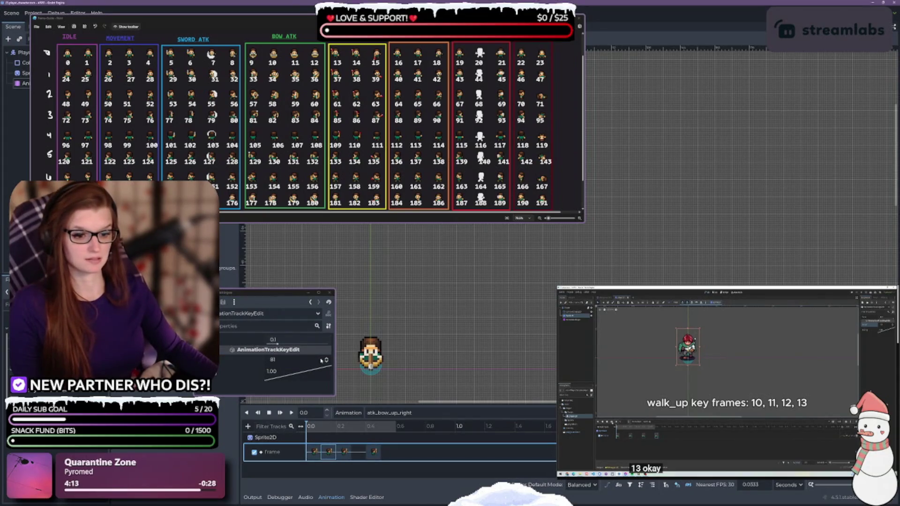
{"action": "left_click", "coordinate": [345, 452]}
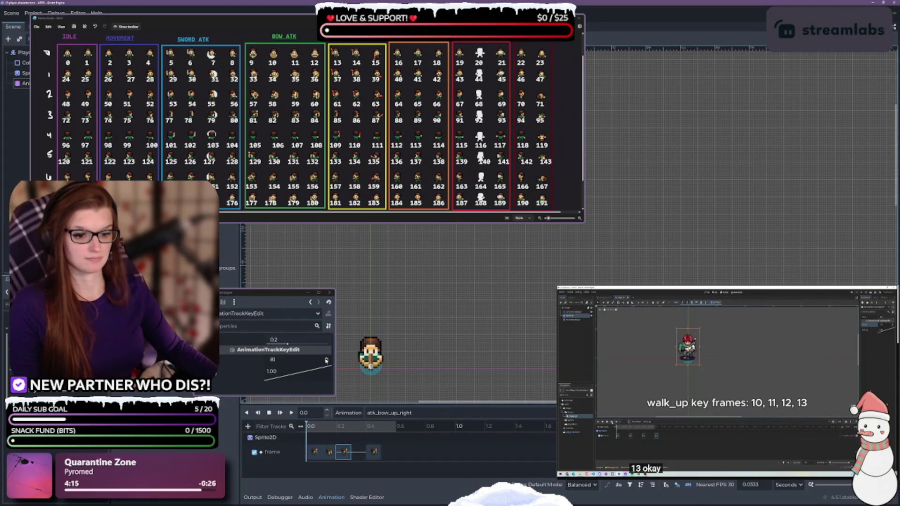
{"action": "left_click", "coordinate": [373, 452]}
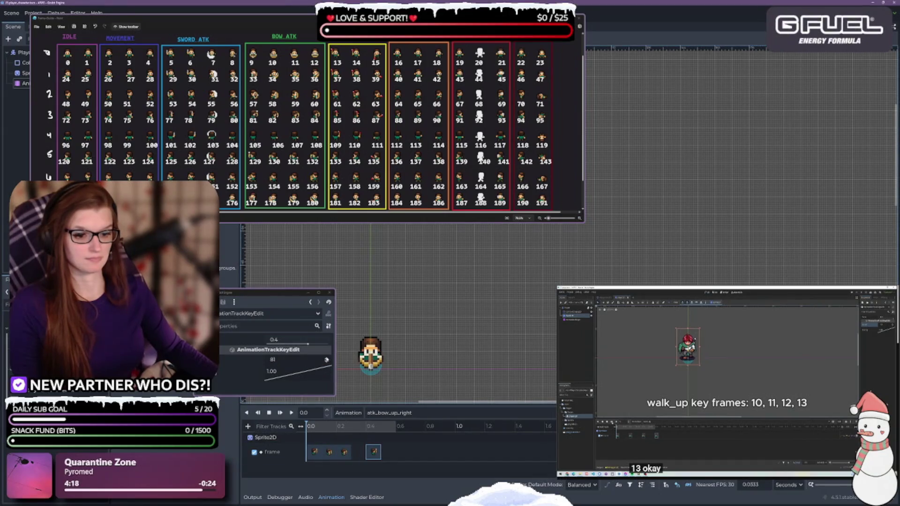
{"action": "left_click", "coordinate": [327, 358]}
{"action": "left_click", "coordinate": [327, 358]}
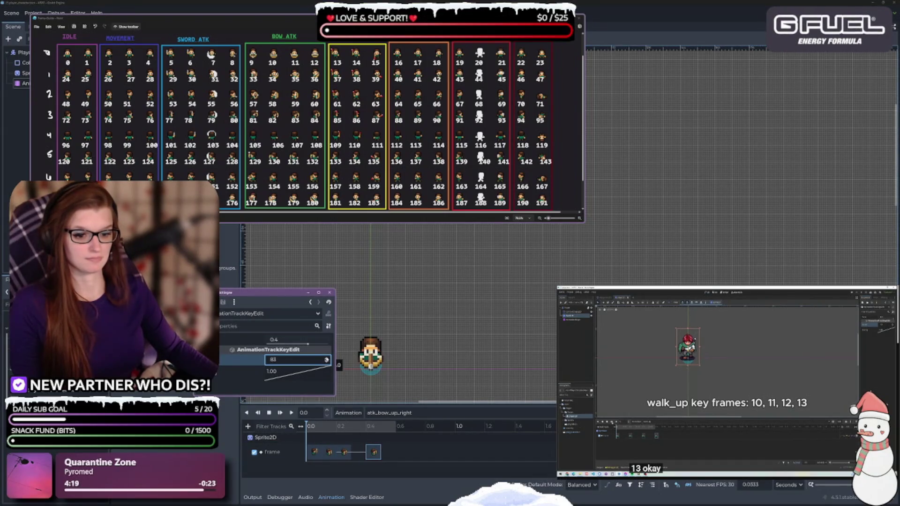
{"action": "left_click", "coordinate": [345, 453]}
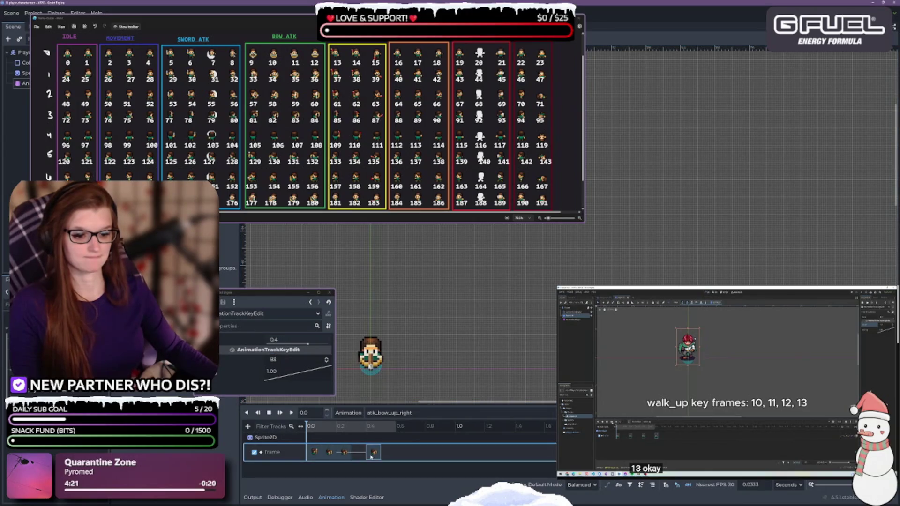
{"action": "left_click", "coordinate": [327, 358]}
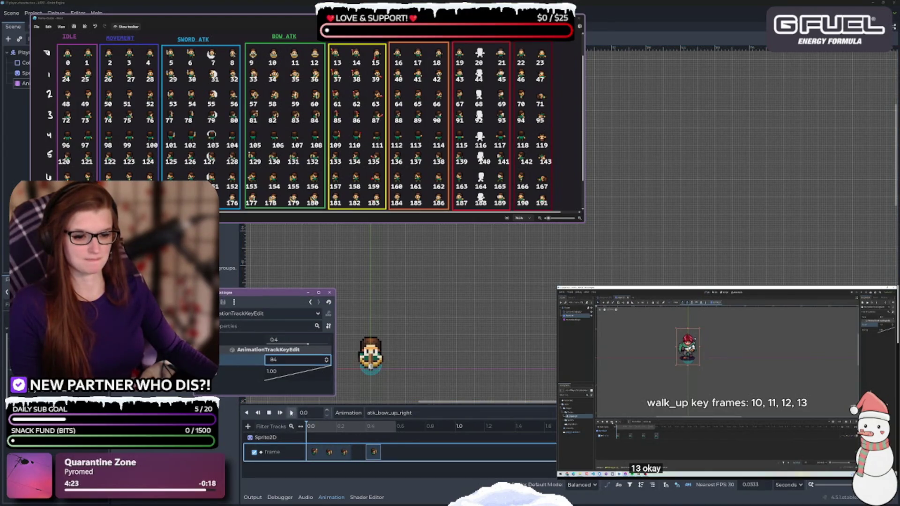
{"action": "left_click", "coordinate": [291, 413]}
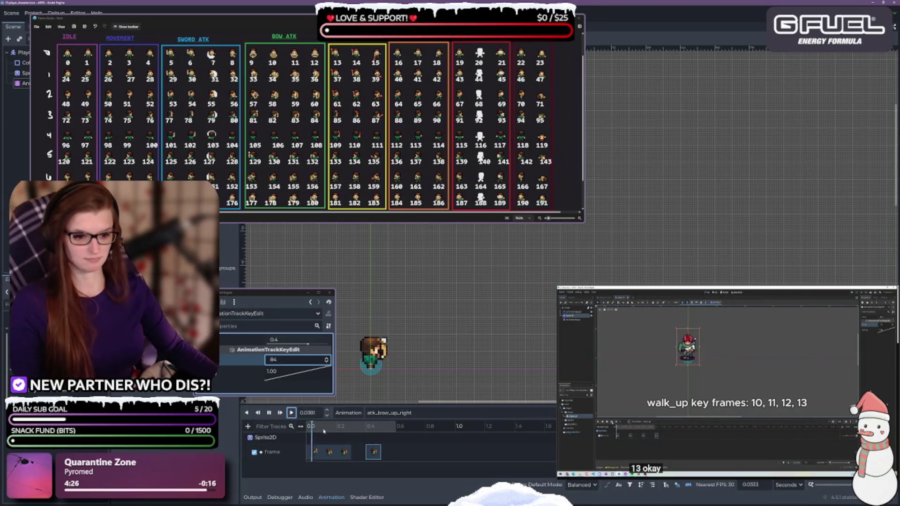
{"action": "left_click", "coordinate": [390, 413]}
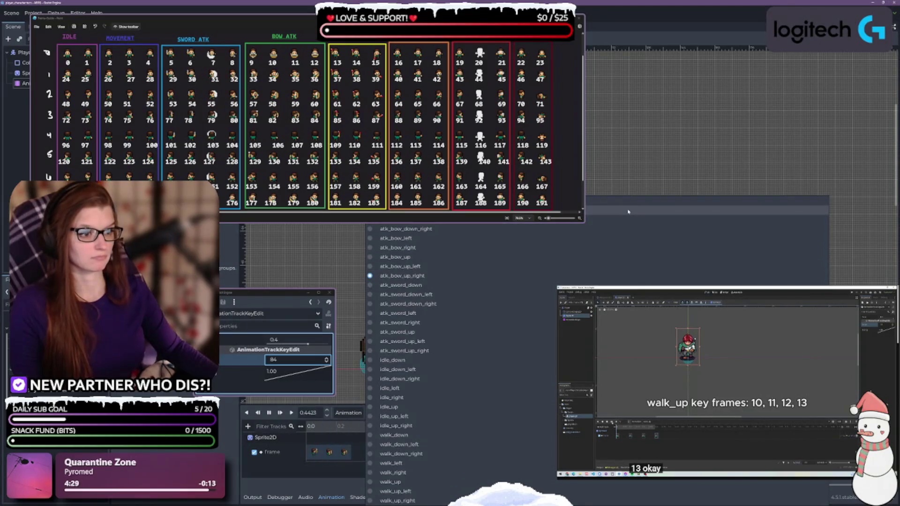
{"action": "left_click", "coordinate": [629, 212]}
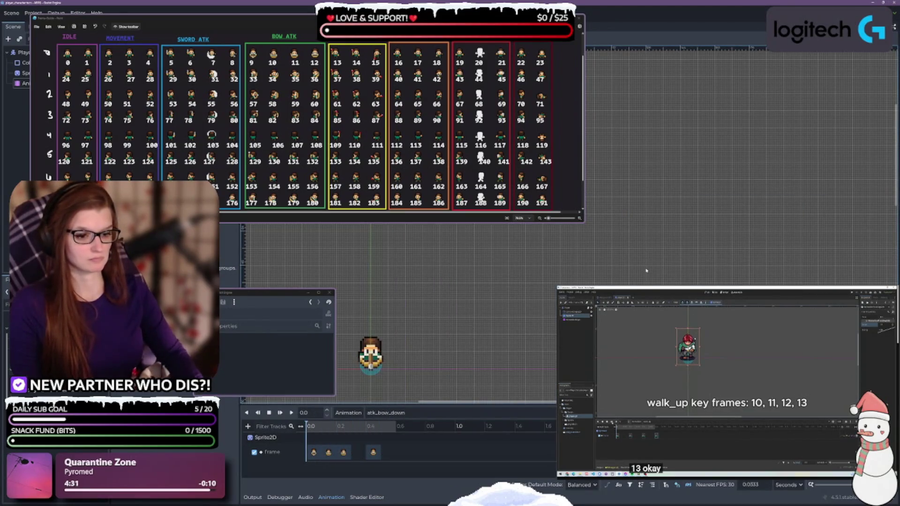
{"action": "left_click", "coordinate": [414, 416]}
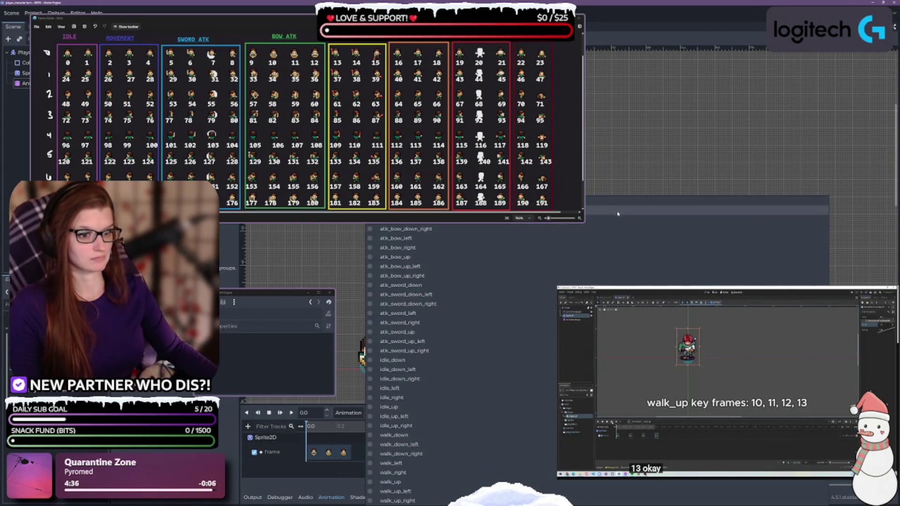
{"action": "left_click", "coordinate": [620, 216]}
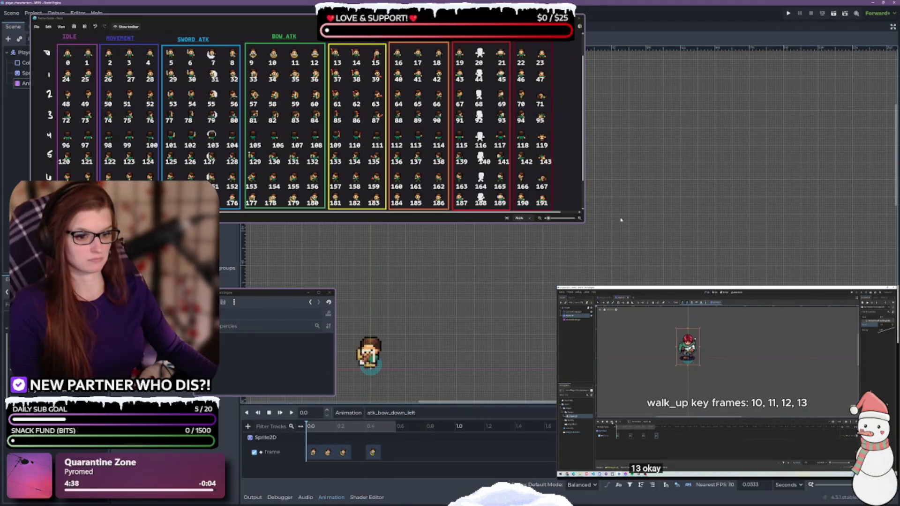
{"action": "left_click", "coordinate": [422, 413]}
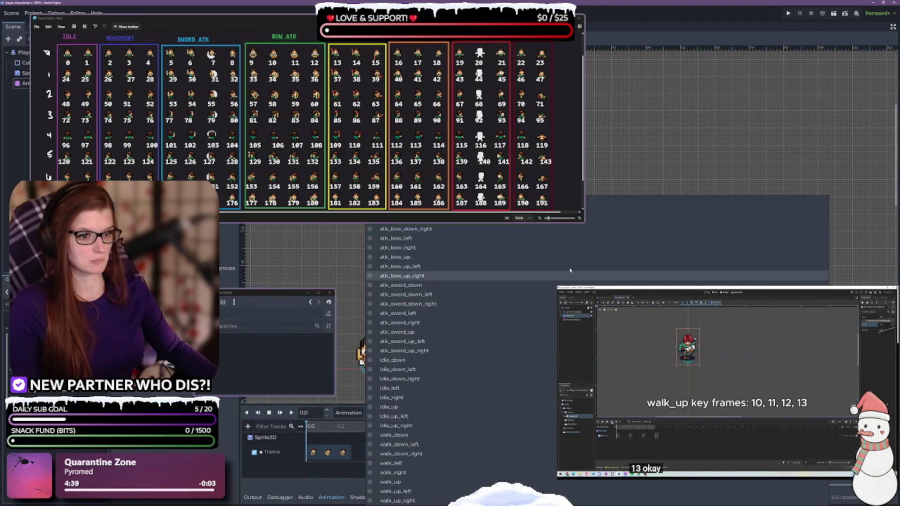
{"action": "left_click", "coordinate": [516, 239]}
{"action": "left_click", "coordinate": [422, 413]}
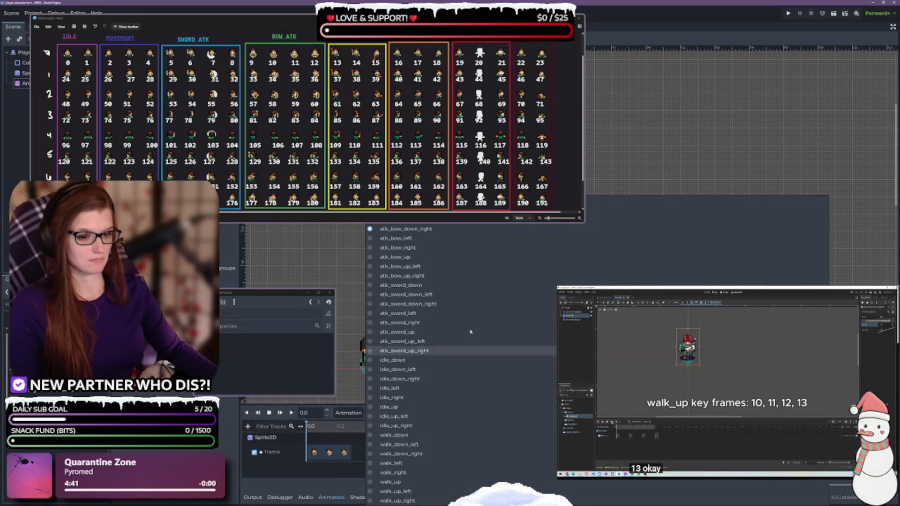
{"action": "left_click", "coordinate": [450, 251]}
{"action": "left_click", "coordinate": [422, 413]}
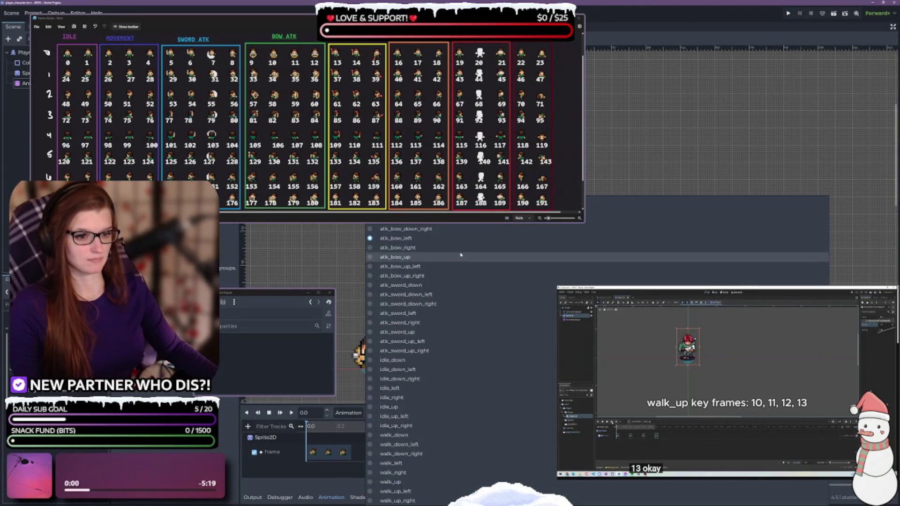
{"action": "left_click", "coordinate": [456, 249]}
{"action": "left_click", "coordinate": [422, 412]}
{"action": "left_click", "coordinate": [396, 257]}
{"action": "left_click", "coordinate": [428, 413]}
{"action": "left_click", "coordinate": [422, 267]}
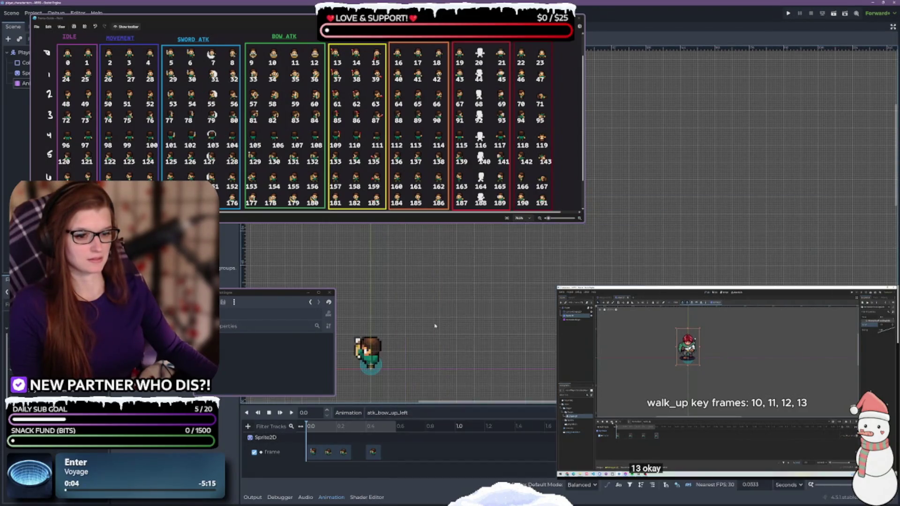
{"action": "left_click", "coordinate": [429, 413]}
{"action": "left_click", "coordinate": [422, 276]}
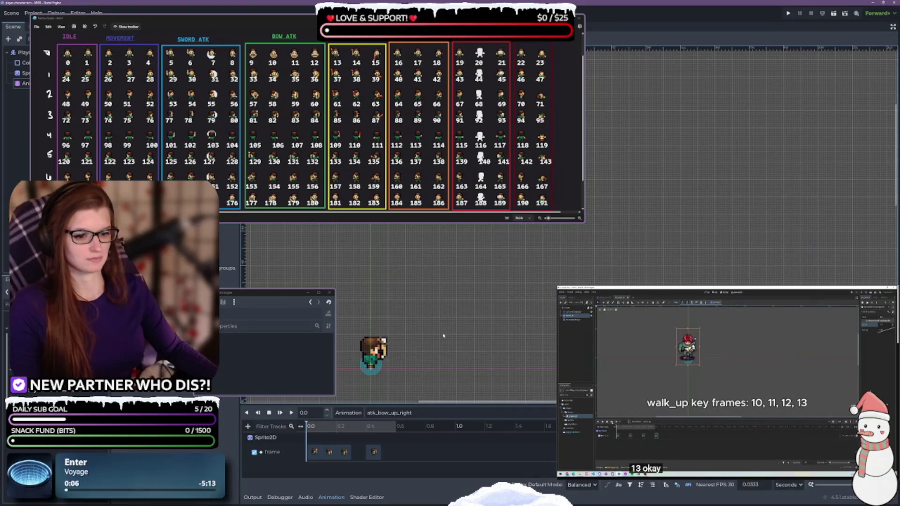
{"action": "left_click", "coordinate": [429, 414]}
{"action": "key", "text": "Escape"}
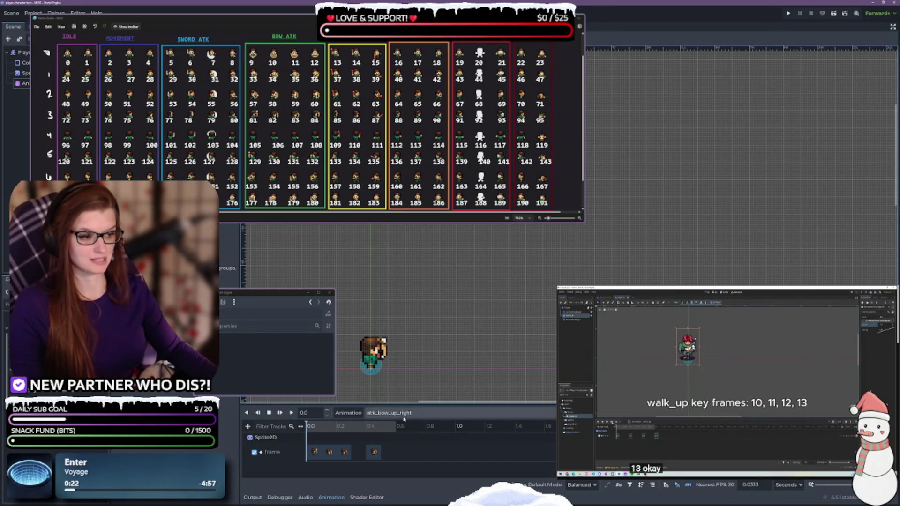
Duplicate the current bow animation as atk_stave_down.
{"action": "left_click", "coordinate": [349, 413]}
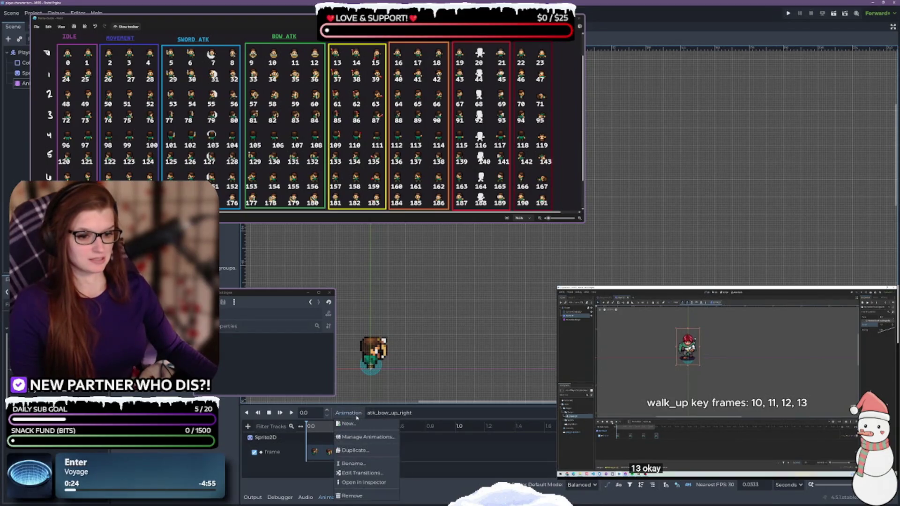
{"action": "left_click", "coordinate": [359, 450]}
{"action": "key", "text": "End"}
{"action": "key", "text": "BackSpace"}
{"action": "key", "text": "BackSpace"}
{"action": "key", "text": "BackSpace"}
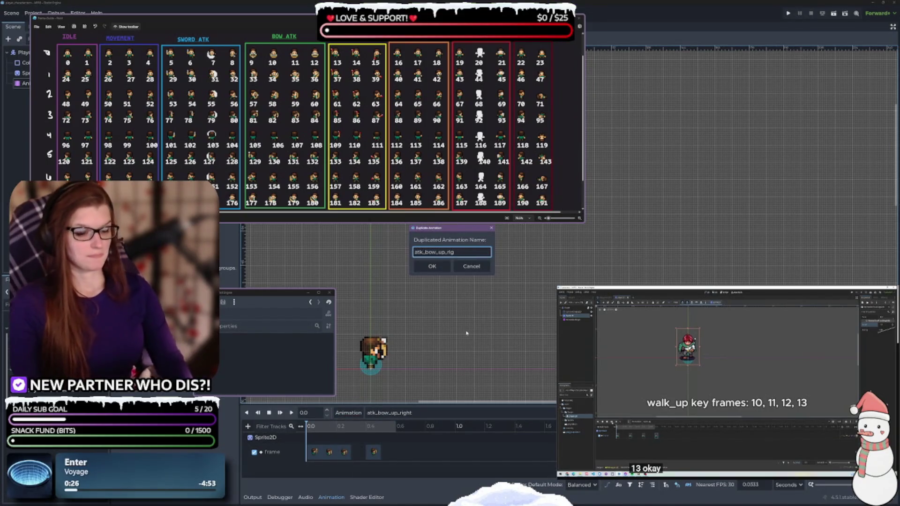
{"action": "key", "text": "BackSpace"}
{"action": "key", "text": "BackSpace"}
{"action": "key", "text": "BackSpace"}
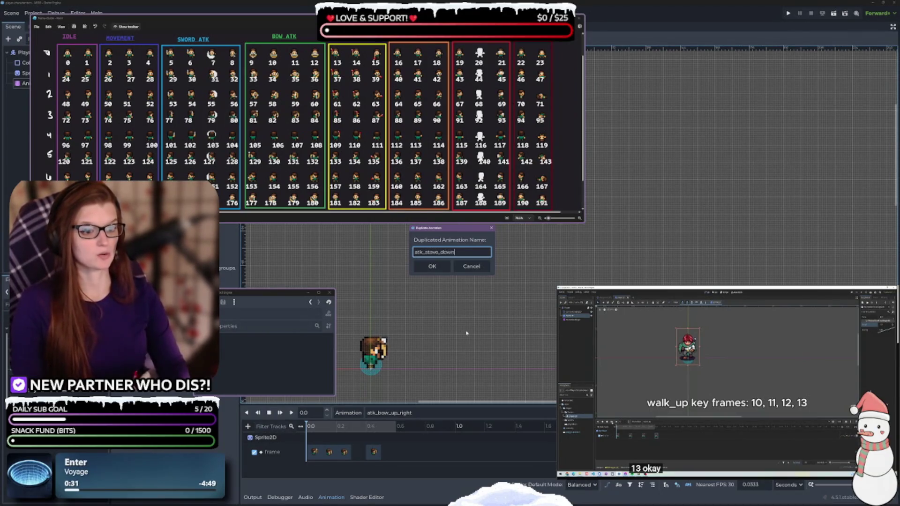
{"action": "key", "text": "Return"}
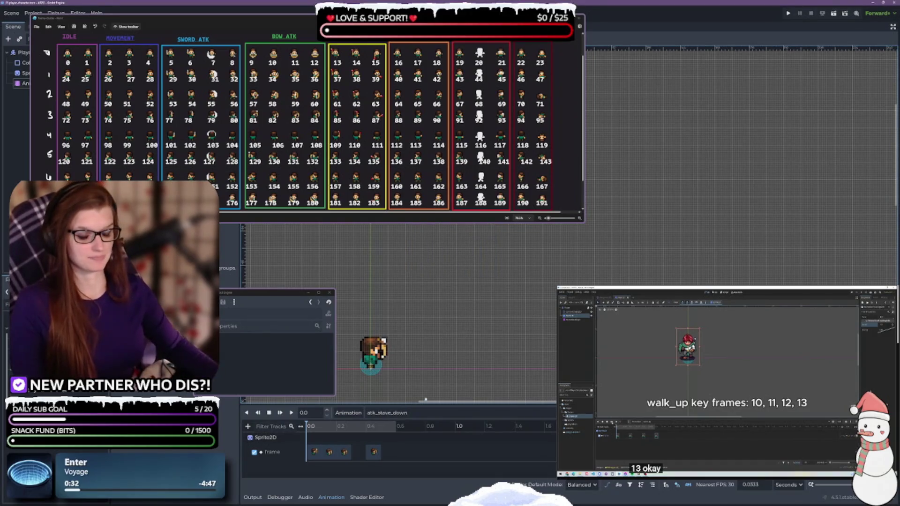
Rekey the first three Frame-track keys to stave frames, starting at frame 13.
{"action": "left_click", "coordinate": [394, 457]}
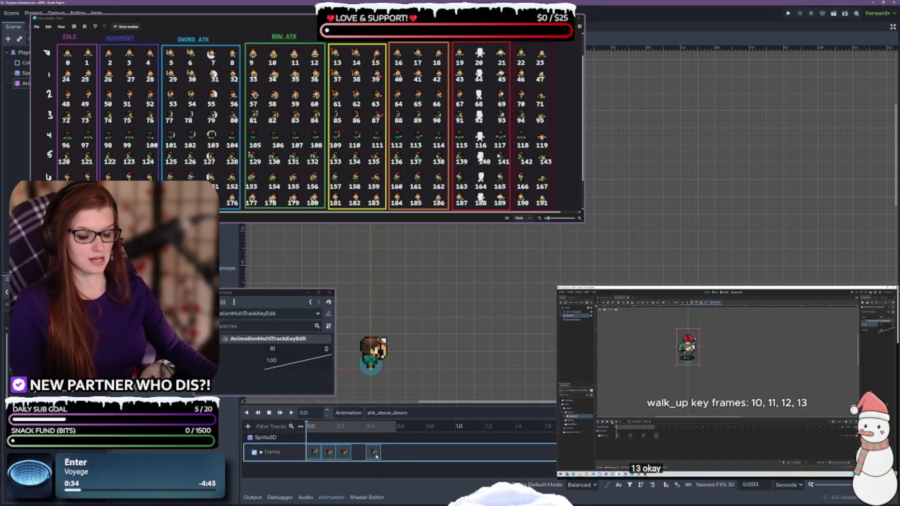
{"action": "left_click", "coordinate": [374, 452]}
{"action": "left_click", "coordinate": [314, 452]}
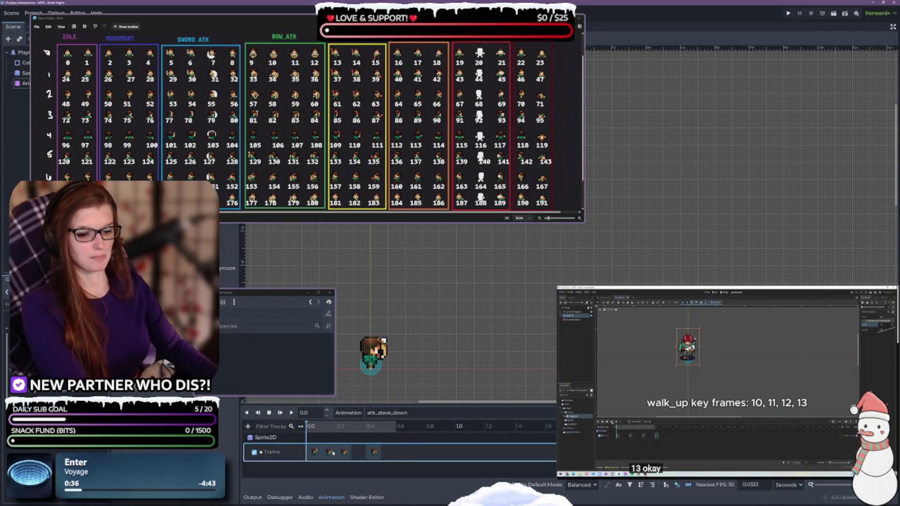
{"action": "left_click", "coordinate": [280, 359]}
{"action": "type", "text": "13"}
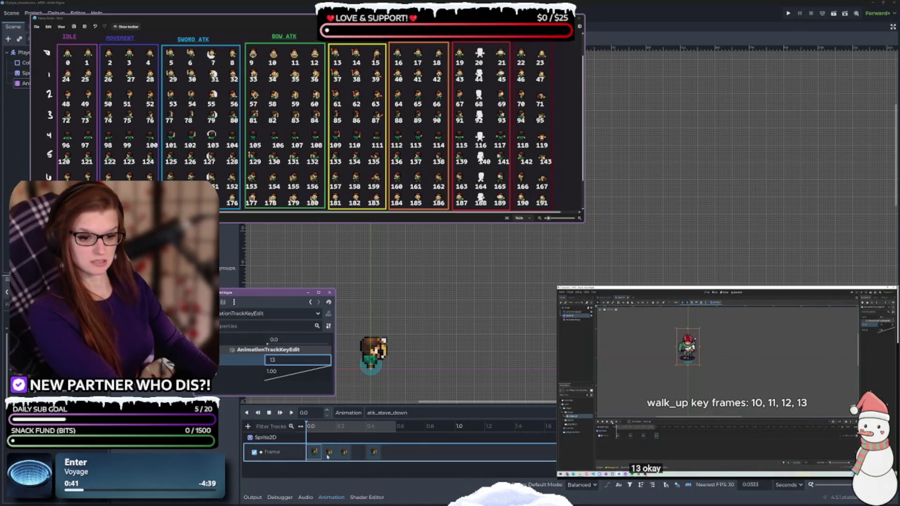
{"action": "left_click", "coordinate": [328, 453]}
{"action": "left_click", "coordinate": [282, 361]}
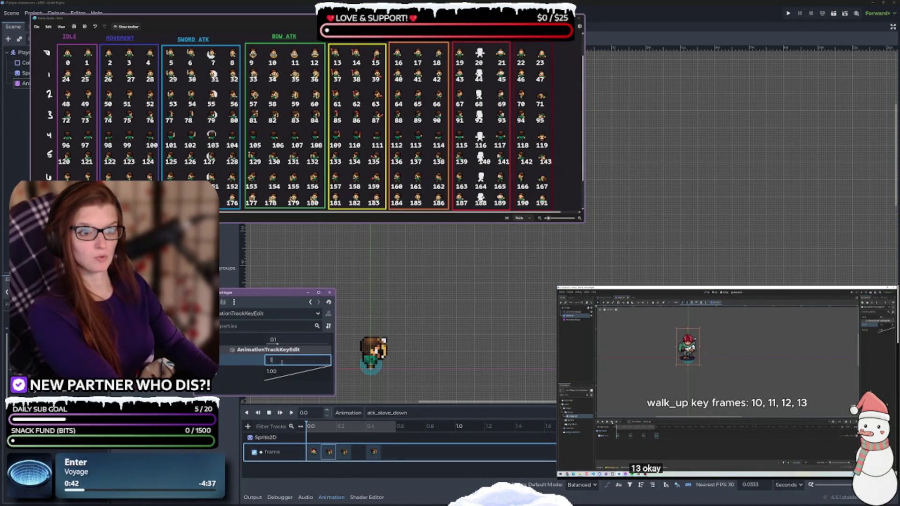
{"action": "type", "text": "4"}
{"action": "left_click", "coordinate": [344, 452]}
{"action": "left_click", "coordinate": [287, 360]}
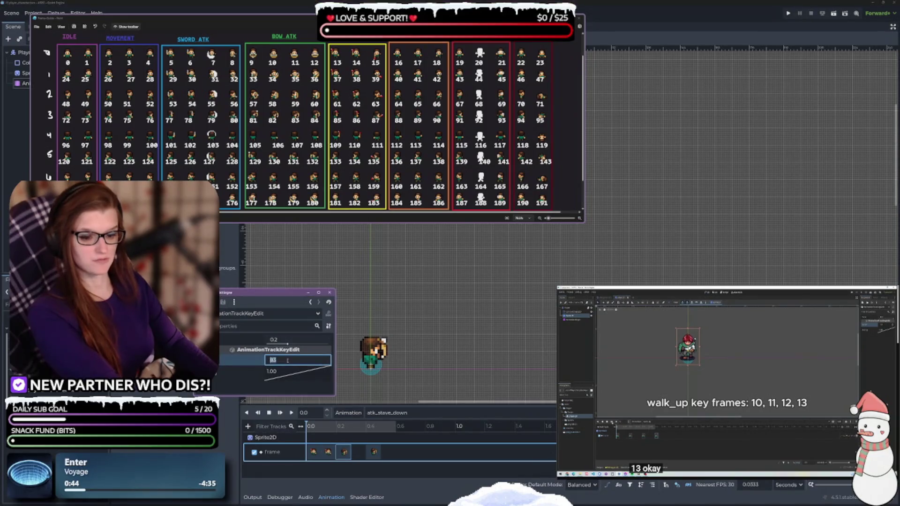
Delete the unneeded fourth key, shift the third key later, and preview the animation.
{"action": "left_click", "coordinate": [373, 452]}
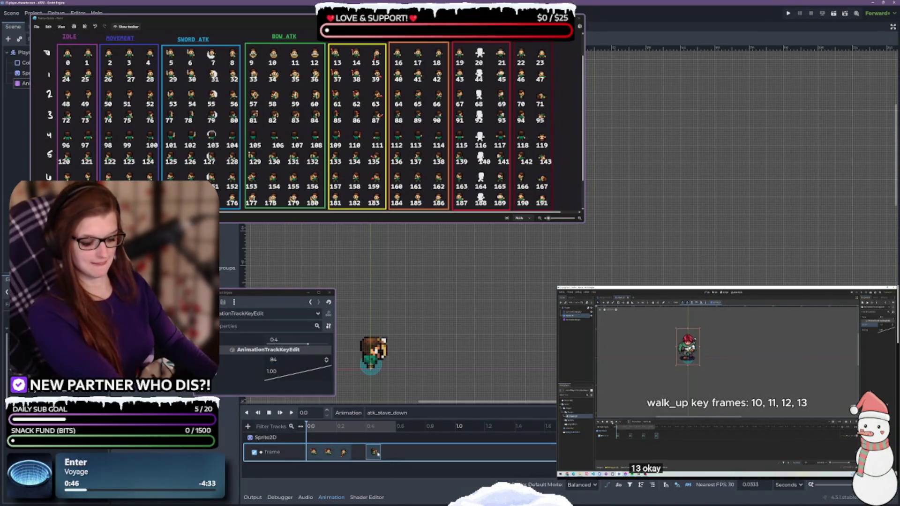
{"action": "key", "text": "Delete"}
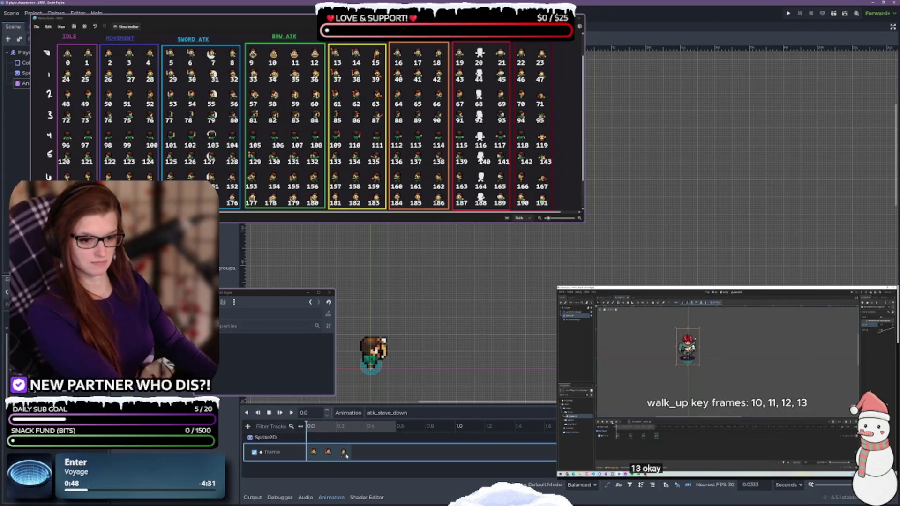
{"action": "scroll", "coordinate": [385, 460], "scroll_direction": "up", "scroll_amount": 1}
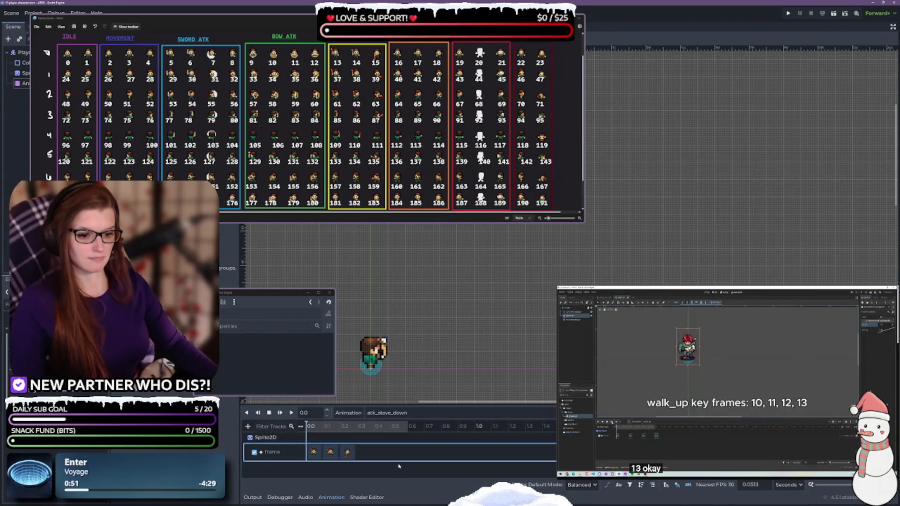
{"action": "mouse_move", "coordinate": [348, 454]}
{"action": "left_mouse_down"}
{"action": "mouse_move", "coordinate": [377, 455]}
{"action": "mouse_move", "coordinate": [331, 453]}
{"action": "mouse_move", "coordinate": [348, 452]}
{"action": "left_mouse_up"}
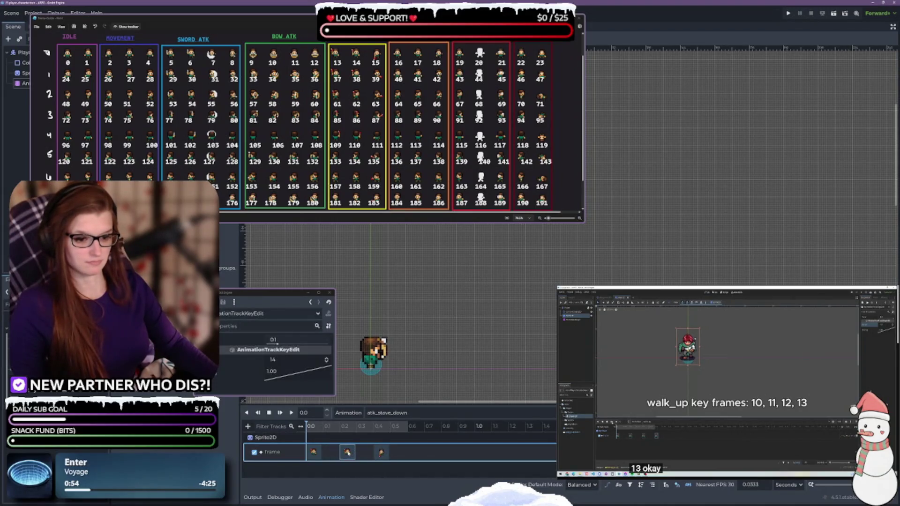
{"action": "left_click", "coordinate": [291, 413]}
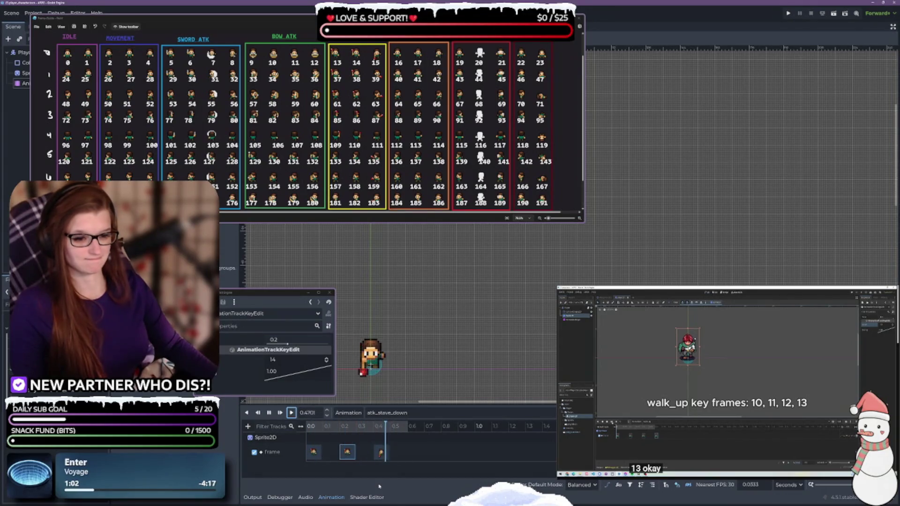
Save the scene and bring up the animation library manager.
{"action": "key", "text": "ctrl+s"}
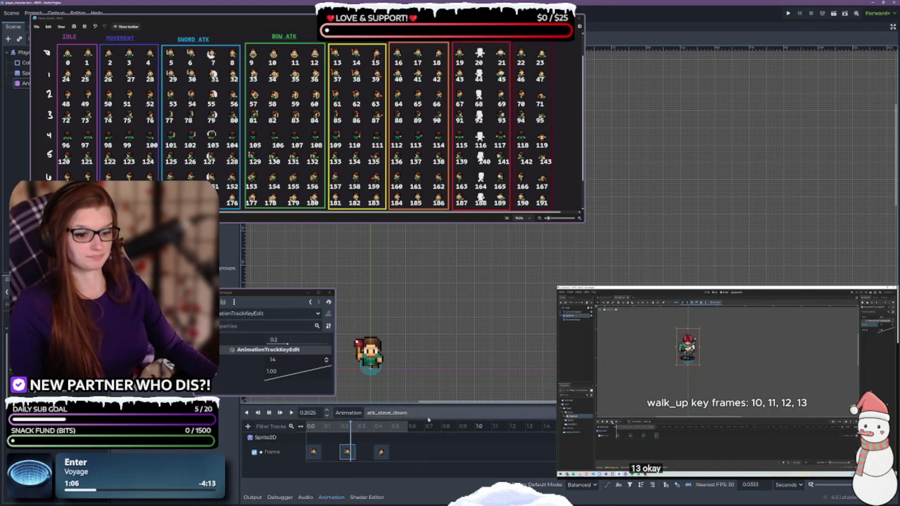
{"action": "left_click", "coordinate": [355, 413]}
{"action": "left_click", "coordinate": [368, 437]}
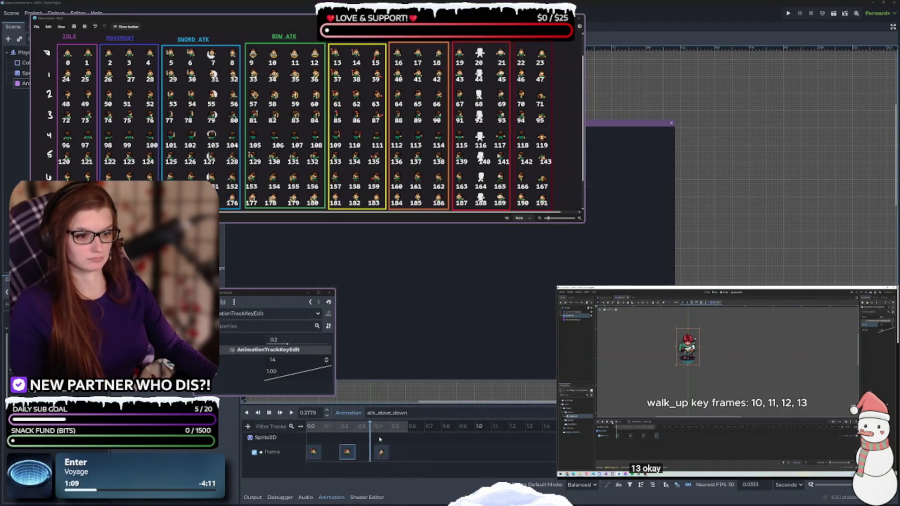
Reposition the library window and paste copies of atk_stave_down into the library.
{"action": "left_click_drag", "start_coordinate": [621, 124], "coordinate": [825, 129]}
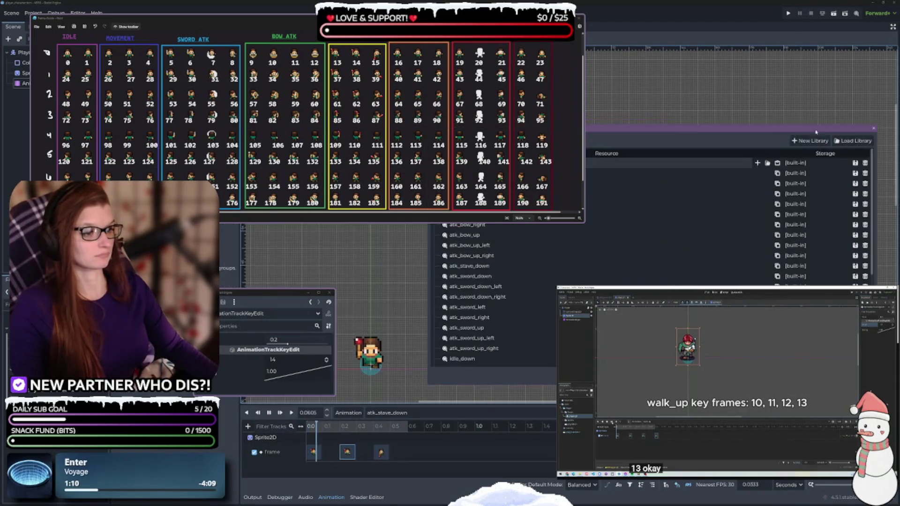
{"action": "left_click_drag", "start_coordinate": [587, 211], "coordinate": [602, 211]}
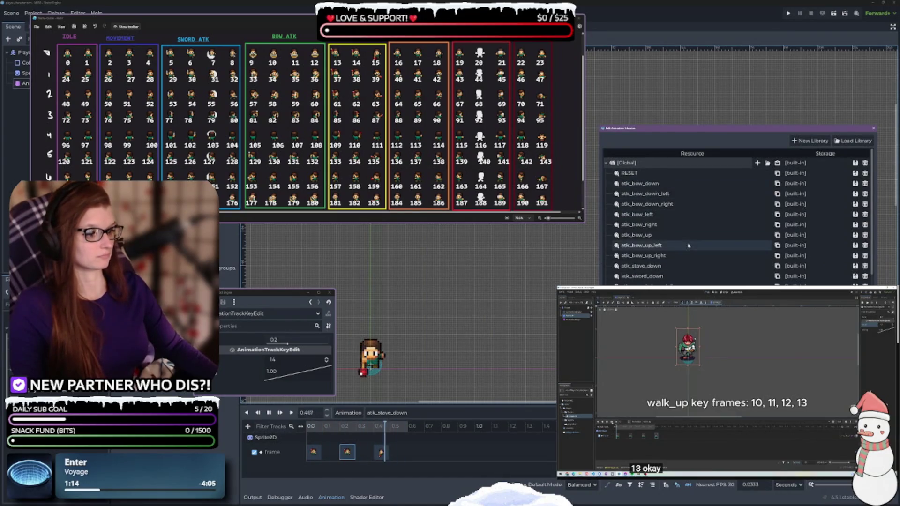
{"action": "double_click", "coordinate": [658, 270]}
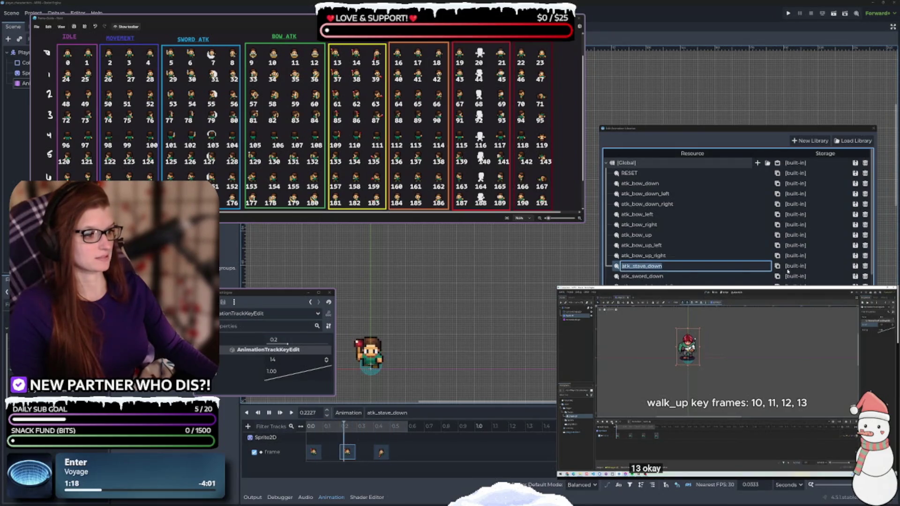
{"action": "key", "text": "Return"}
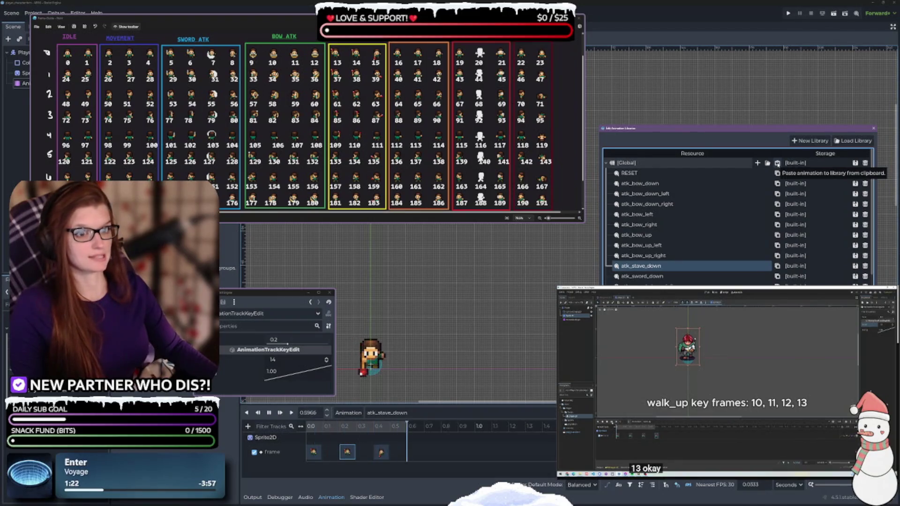
{"action": "left_click", "coordinate": [777, 163]}
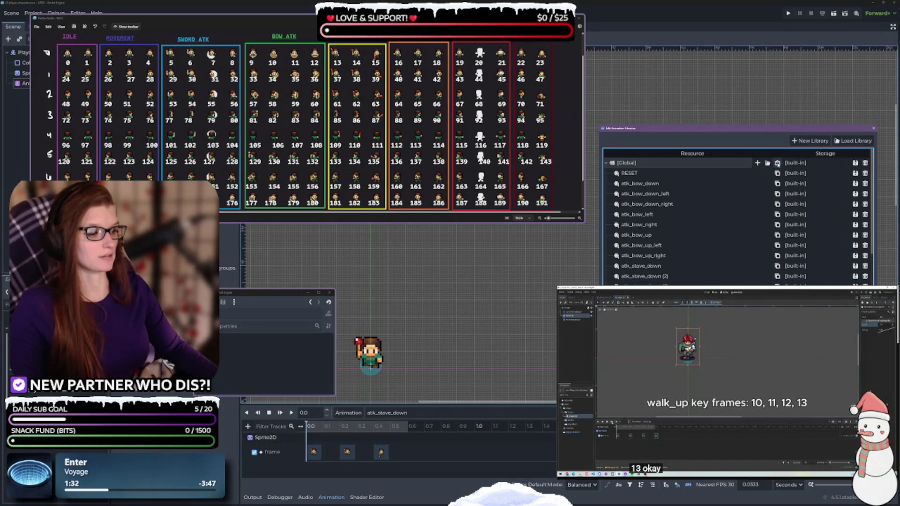
Rename the copies to atk_stave_down_right, atk_stave_down_left, and on through atk_stave_left.
{"action": "double_click", "coordinate": [671, 277]}
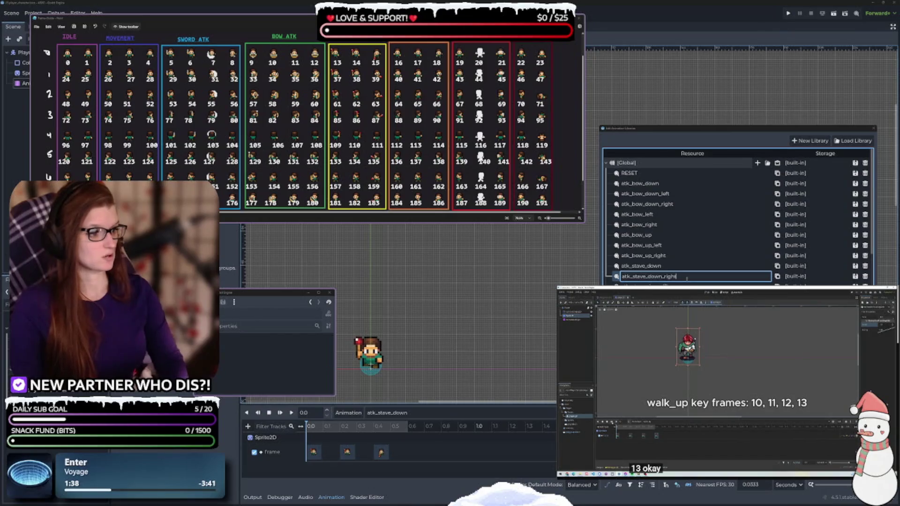
{"action": "key", "text": "Escape"}
{"action": "left_click", "coordinate": [682, 277]}
{"action": "type", "text": "lef"}
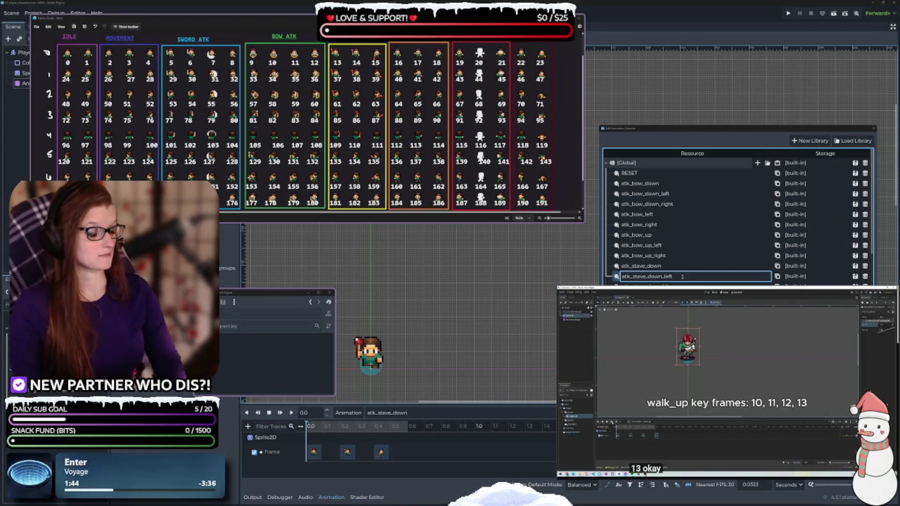
{"action": "key", "text": "Escape"}
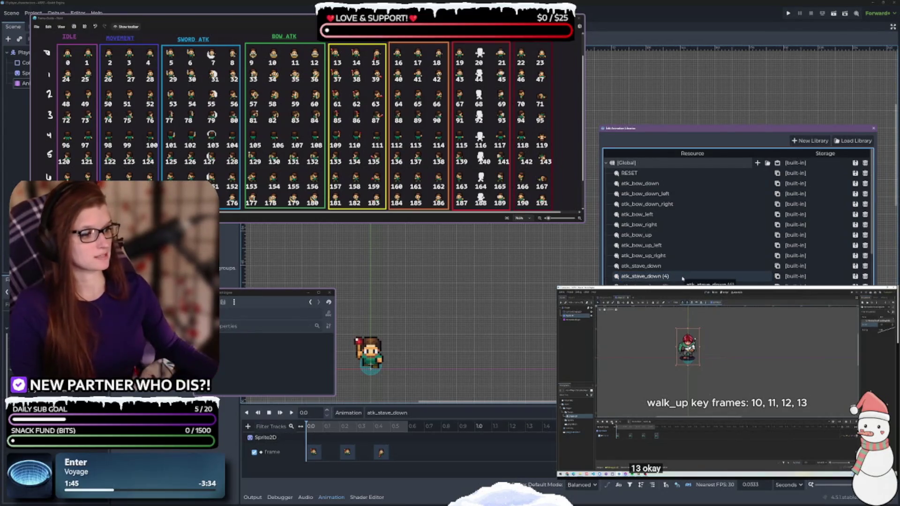
{"action": "left_click", "coordinate": [673, 277]}
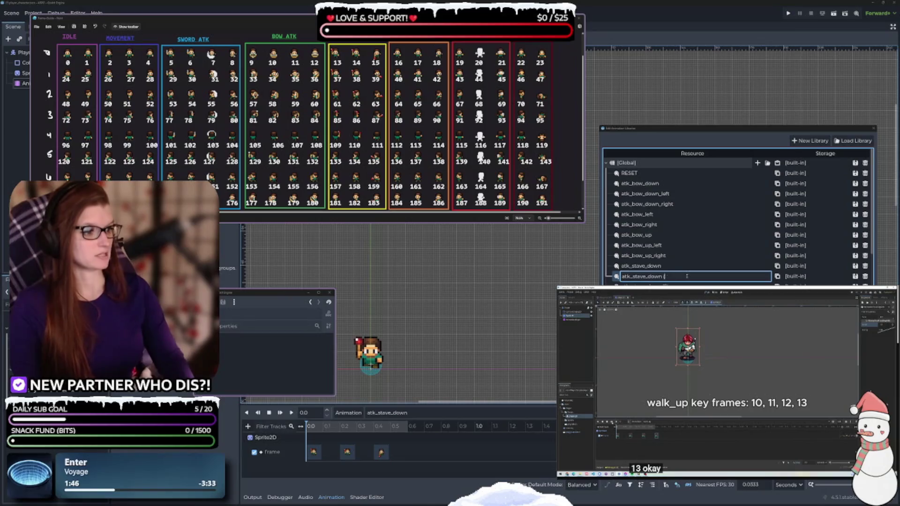
{"action": "key", "text": "Escape"}
{"action": "left_click", "coordinate": [676, 276]}
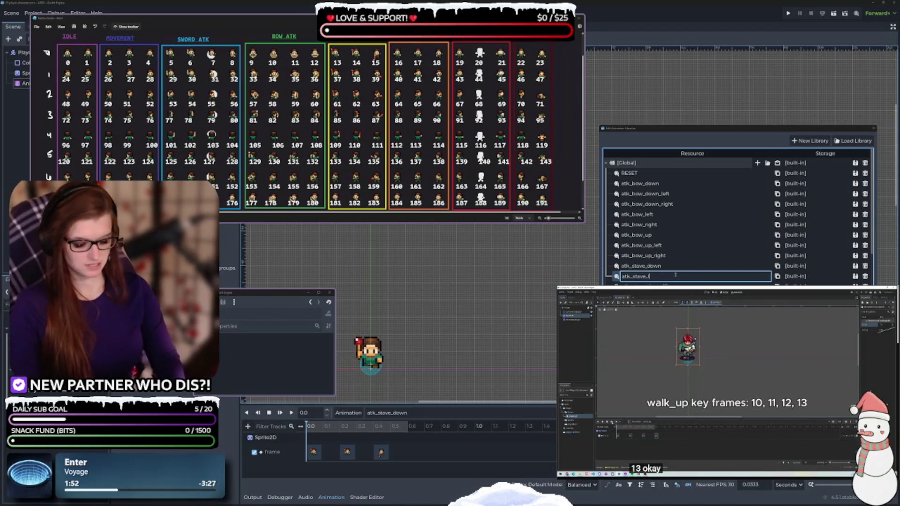
{"action": "type", "text": "left"}
{"action": "key", "text": "Escape"}
Rename the remaining copies, ending with atk_stave_up, and close the library manager.
{"action": "left_click", "coordinate": [675, 276]}
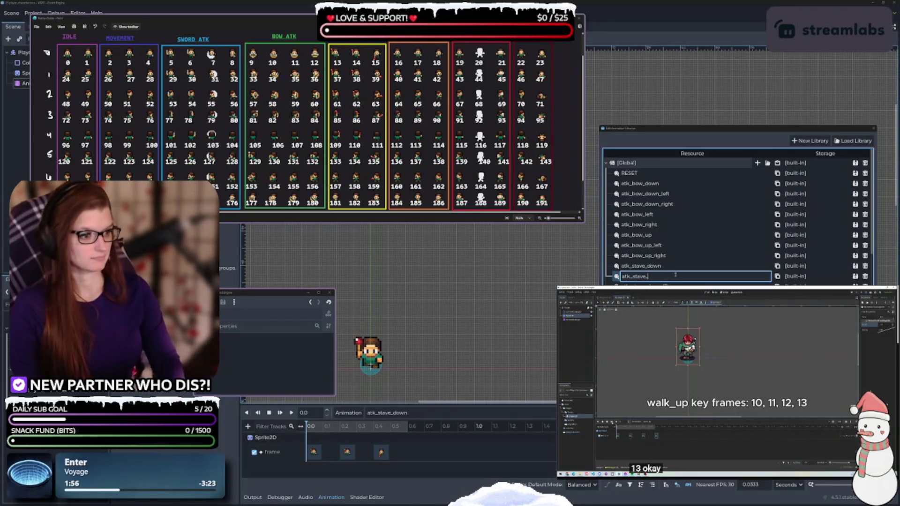
{"action": "type", "text": "up_ri"}
{"action": "key", "text": "Escape"}
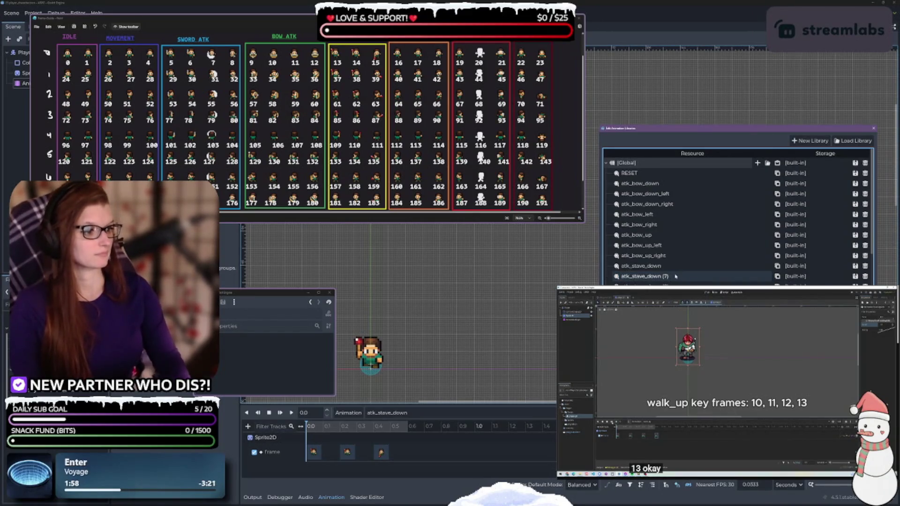
{"action": "left_click", "coordinate": [673, 276]}
{"action": "left_click", "coordinate": [670, 277]}
{"action": "type", "text": "up_left"}
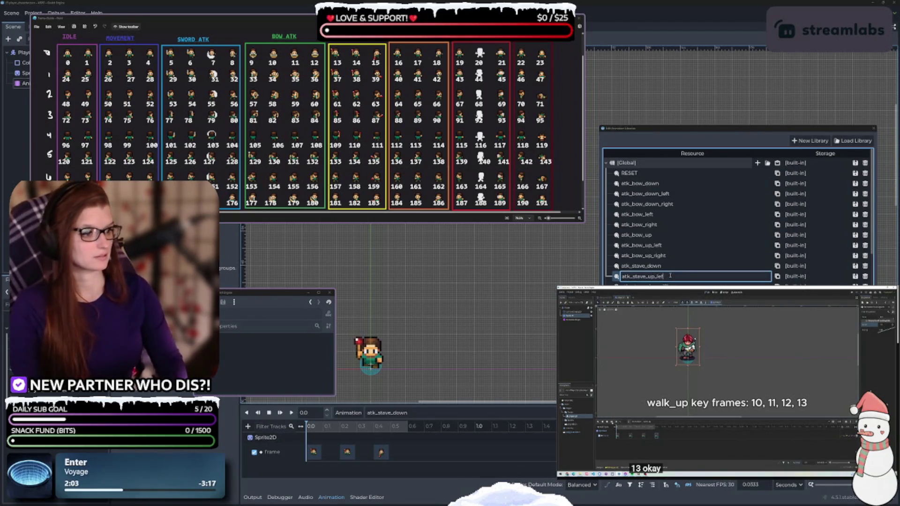
{"action": "key", "text": "Escape"}
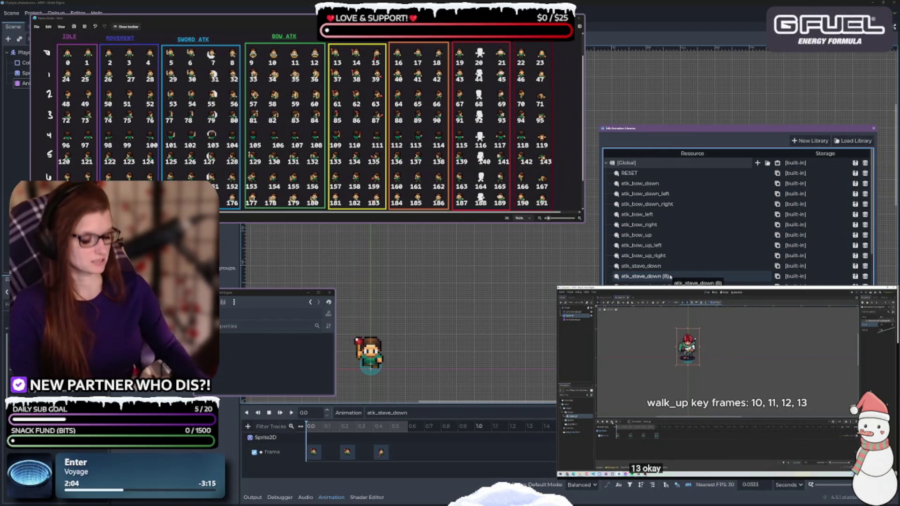
{"action": "left_click", "coordinate": [671, 276]}
{"action": "left_click", "coordinate": [670, 276]}
{"action": "key", "text": "BackSpace"}
{"action": "key", "text": "BackSpace"}
{"action": "key", "text": "BackSpace"}
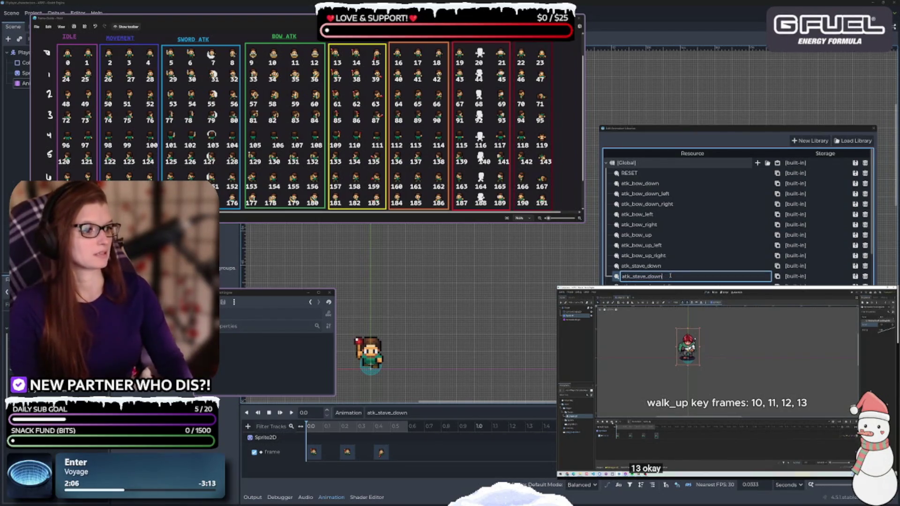
{"action": "type", "text": "up"}
{"action": "key", "text": "Return"}
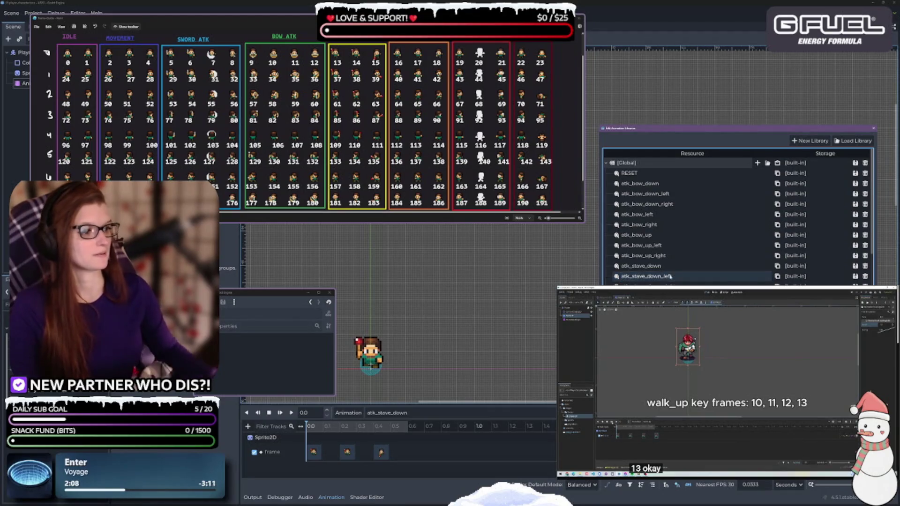
{"action": "key", "text": "Escape"}
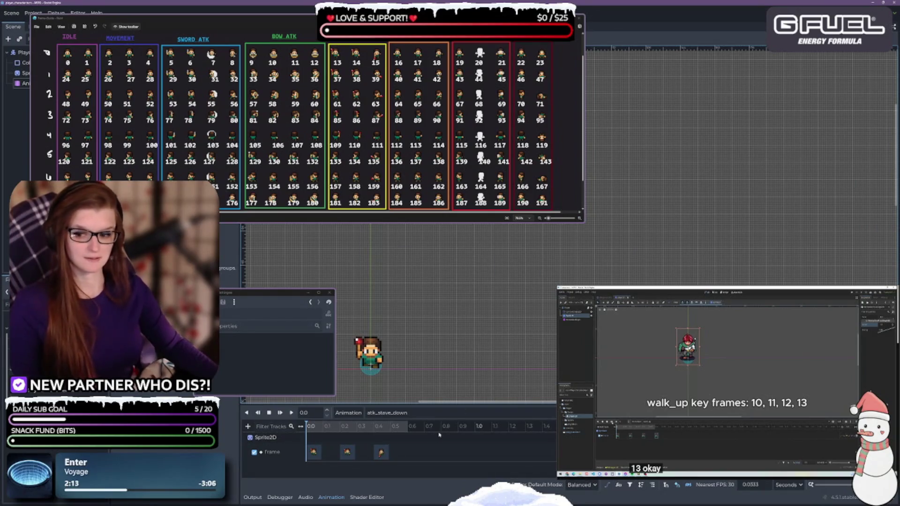
{"action": "left_click", "coordinate": [422, 413]}
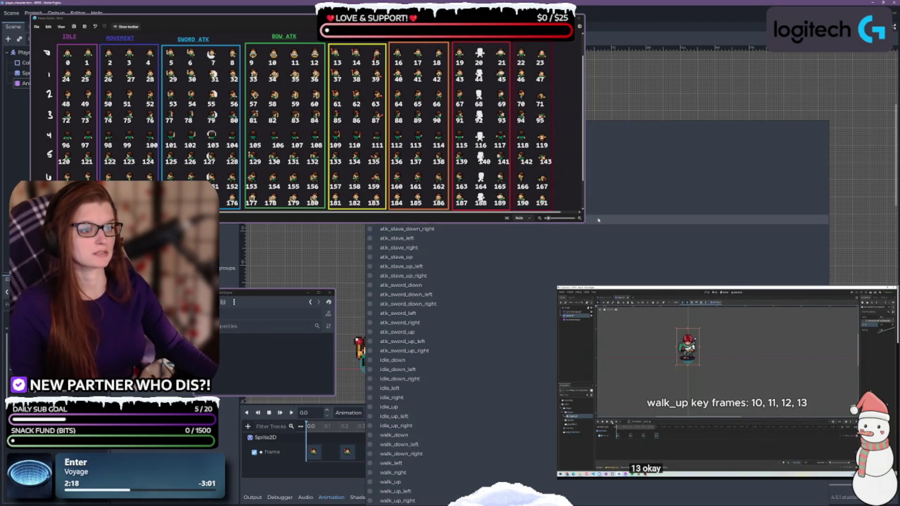
Switch to atk_stave_down_left and reposition the sprite-sheet frame guide window.
{"action": "left_click", "coordinate": [606, 218]}
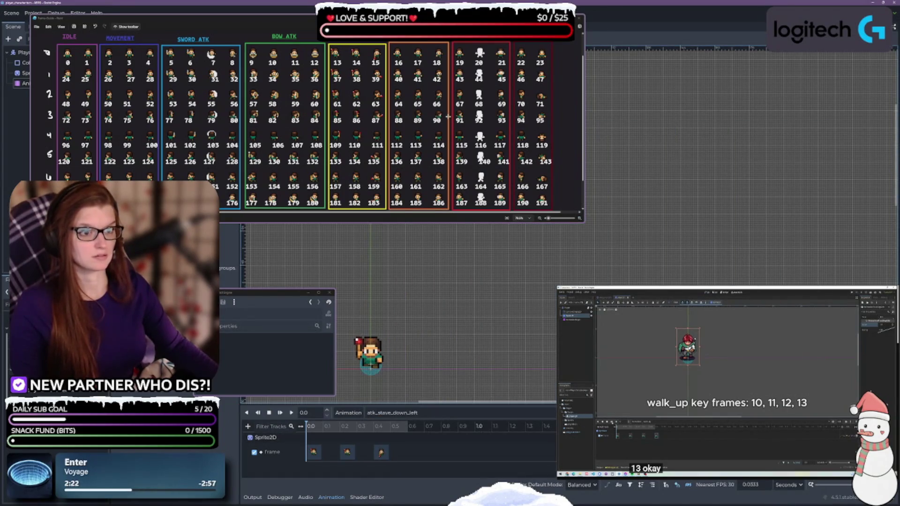
{"action": "left_click_drag", "start_coordinate": [409, 181], "coordinate": [398, 172]}
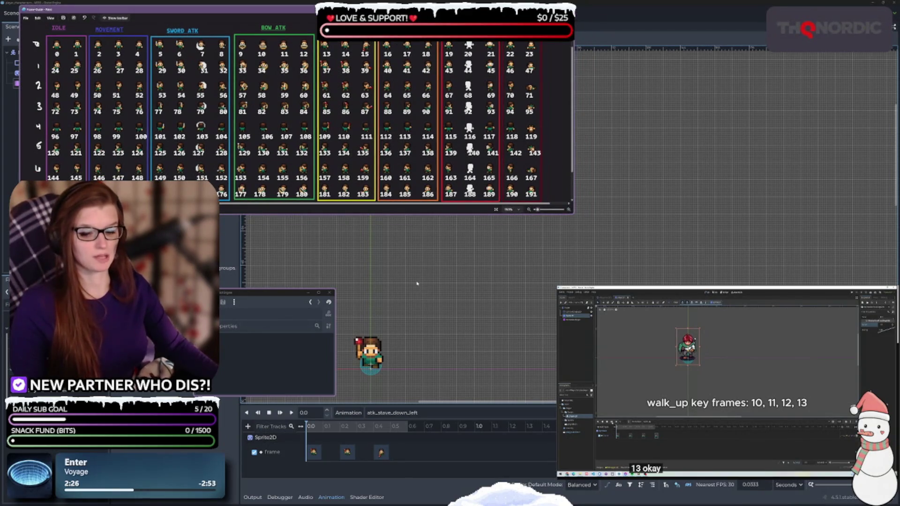
{"action": "left_click", "coordinate": [429, 413]}
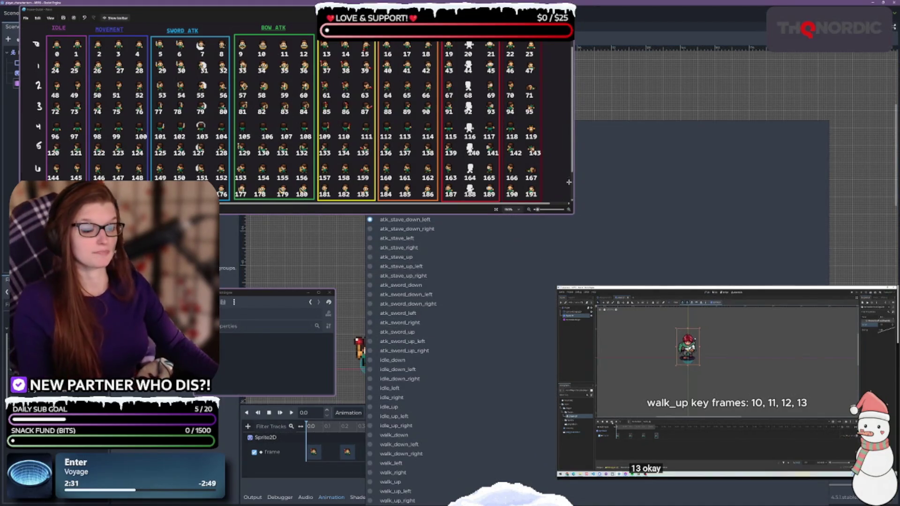
{"action": "key", "text": "Escape"}
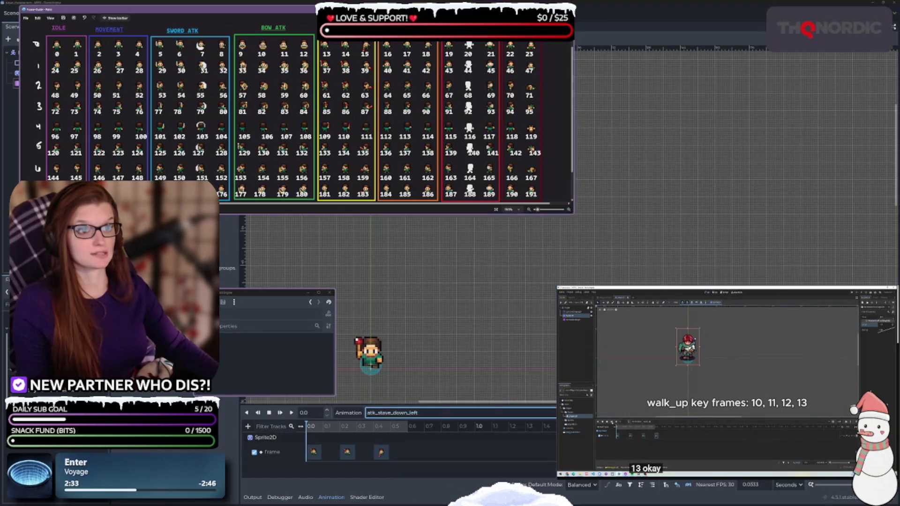
{"action": "left_click", "coordinate": [408, 386]}
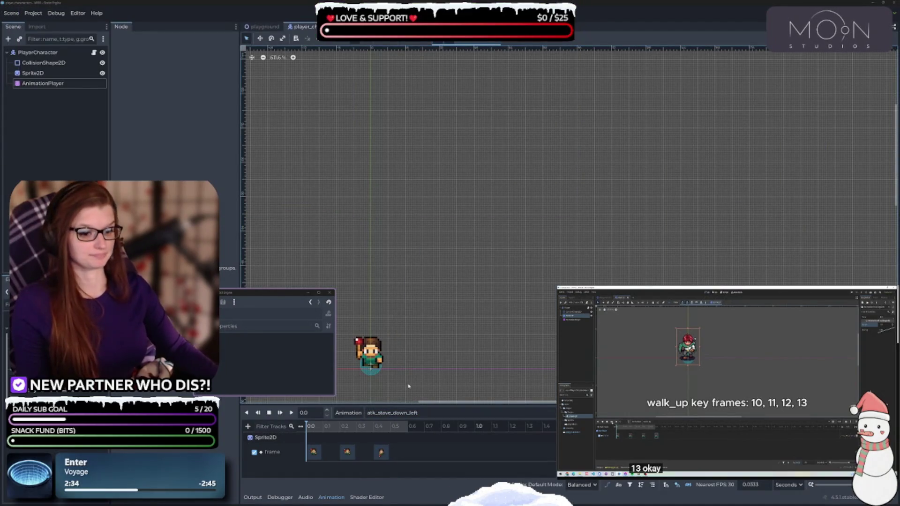
Set atk_stave_left's 0.4 s key to frame 159 and preview it.
{"action": "left_click", "coordinate": [419, 412]}
{"action": "left_click", "coordinate": [389, 238]}
{"action": "left_click", "coordinate": [347, 452]}
{"action": "left_click", "coordinate": [381, 452]}
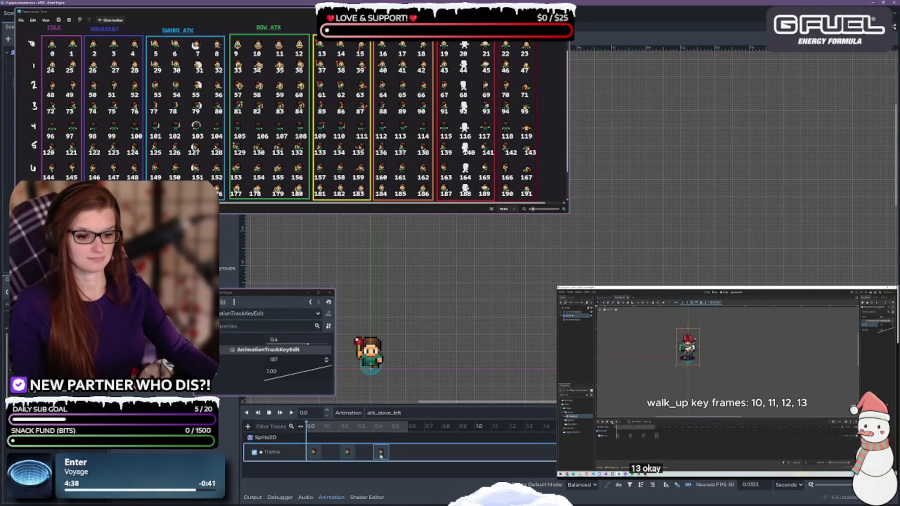
{"action": "double_click", "coordinate": [327, 358]}
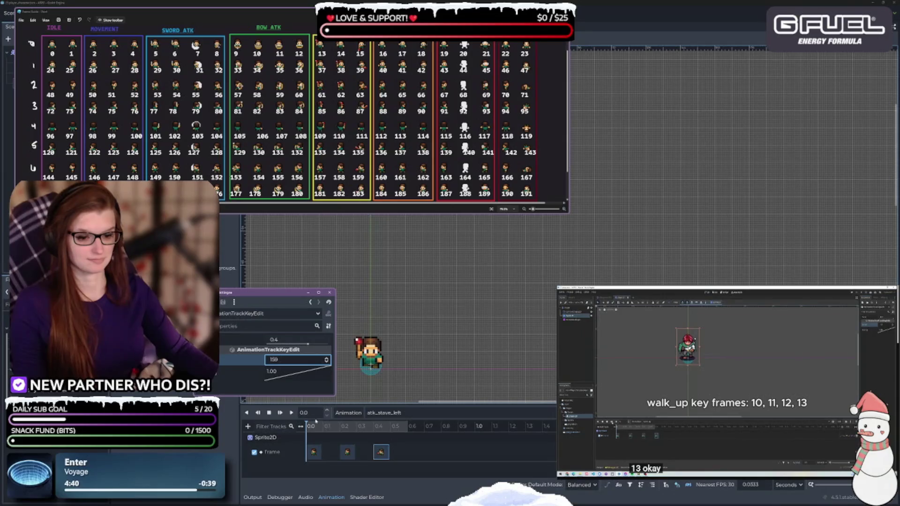
{"action": "left_click", "coordinate": [291, 413]}
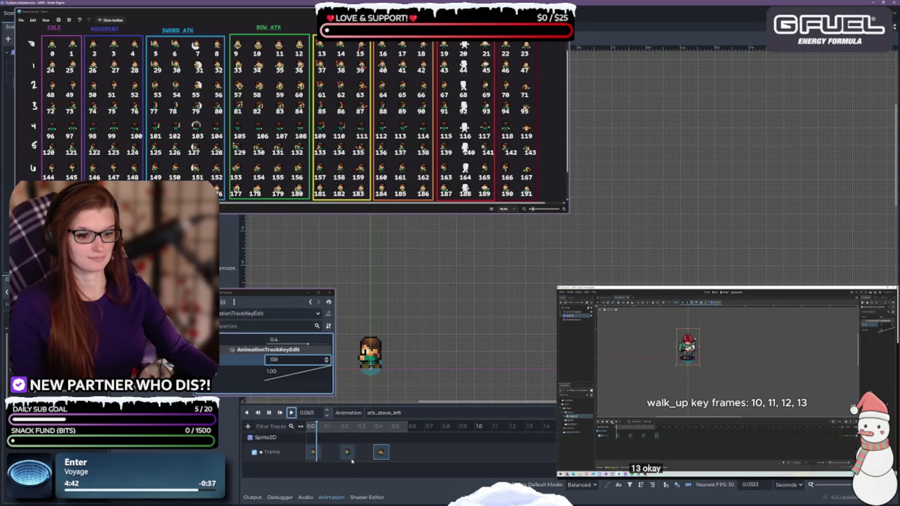
Key atk_stave_right's three frames to 61, 62 and 63 and preview it.
{"action": "left_click", "coordinate": [384, 413]}
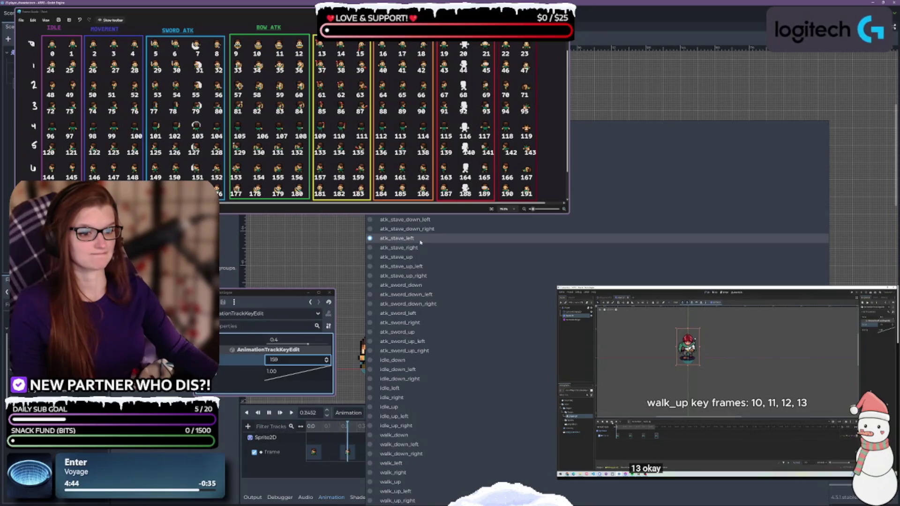
{"action": "left_click", "coordinate": [399, 247]}
{"action": "left_click_drag", "start_coordinate": [397, 456], "coordinate": [308, 445]}
{"action": "type", "text": "61"}
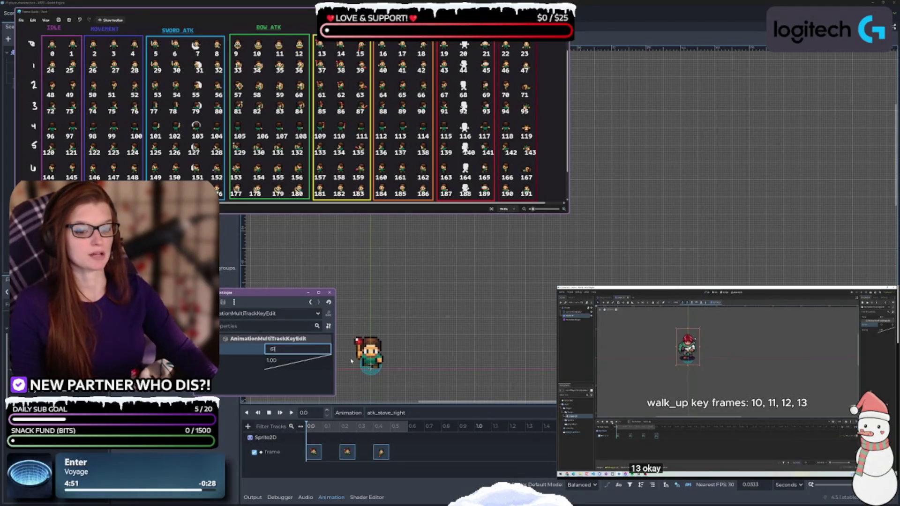
{"action": "key", "text": "Return"}
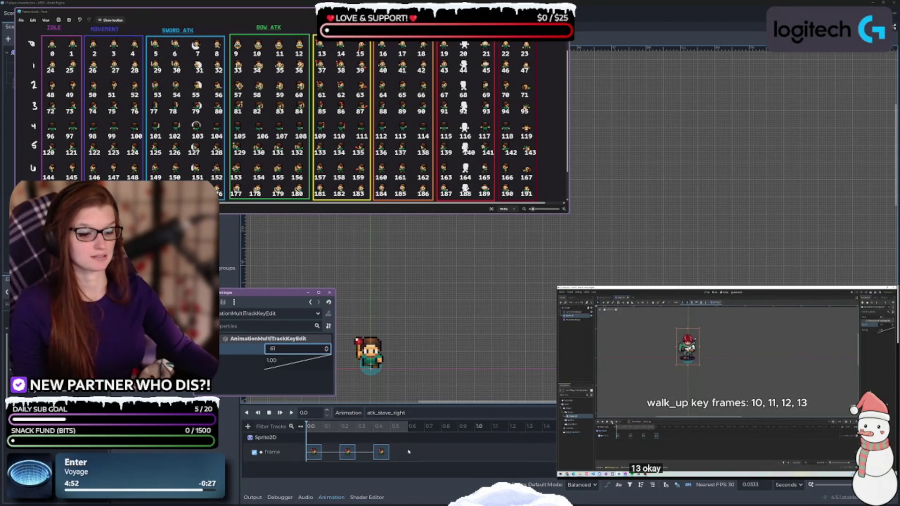
{"action": "left_click", "coordinate": [349, 452]}
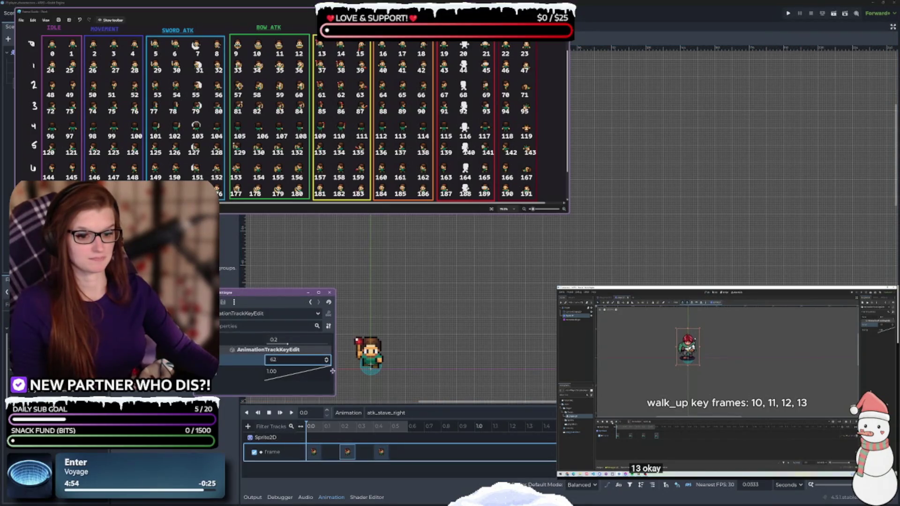
{"action": "left_click", "coordinate": [381, 452]}
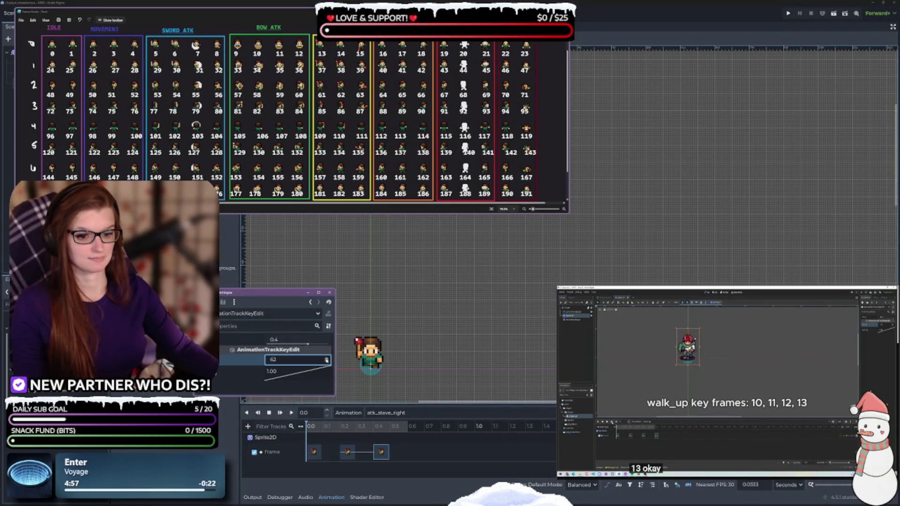
{"action": "left_click", "coordinate": [291, 412]}
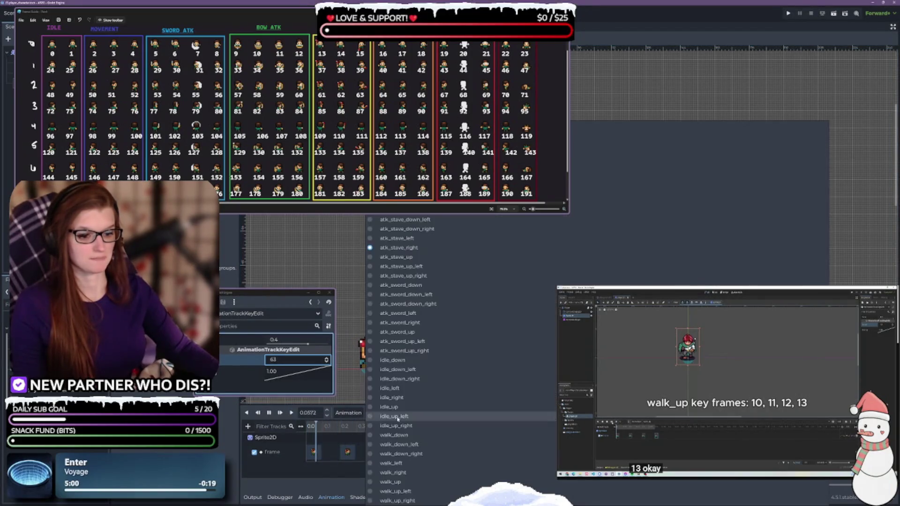
{"action": "left_click", "coordinate": [386, 412]}
{"action": "left_click", "coordinate": [413, 257]}
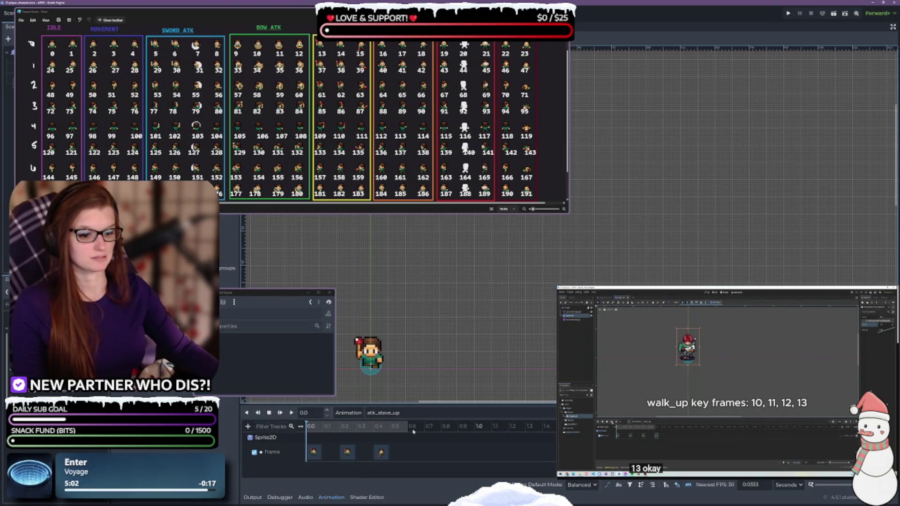
Rekey atk_stave_up's frame keys, raising the 0.4 s key, and preview it.
{"action": "left_click", "coordinate": [314, 452]}
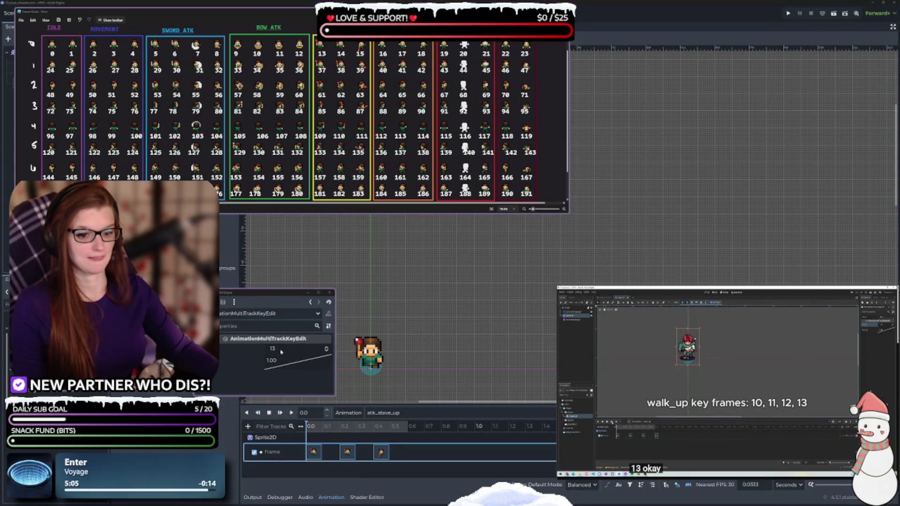
{"action": "left_click", "coordinate": [329, 353]}
{"action": "key", "text": "Return"}
{"action": "left_click", "coordinate": [347, 452]}
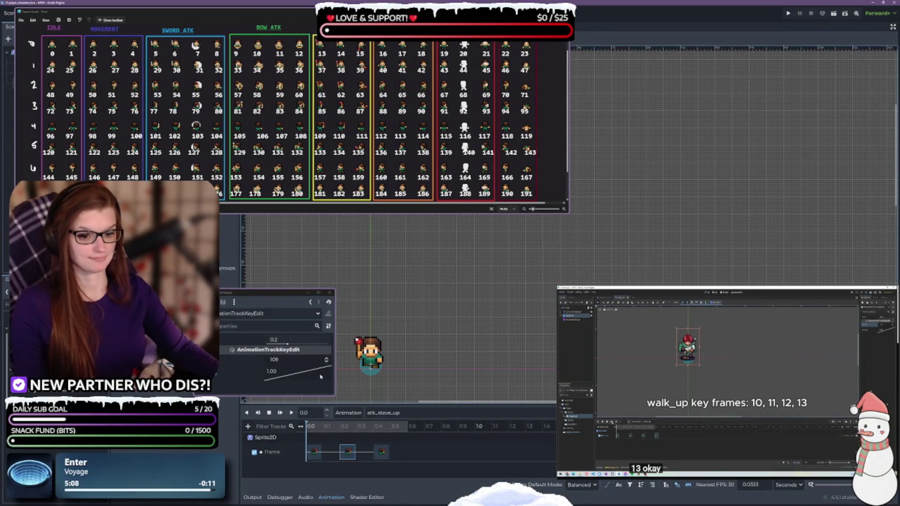
{"action": "left_click", "coordinate": [381, 452]}
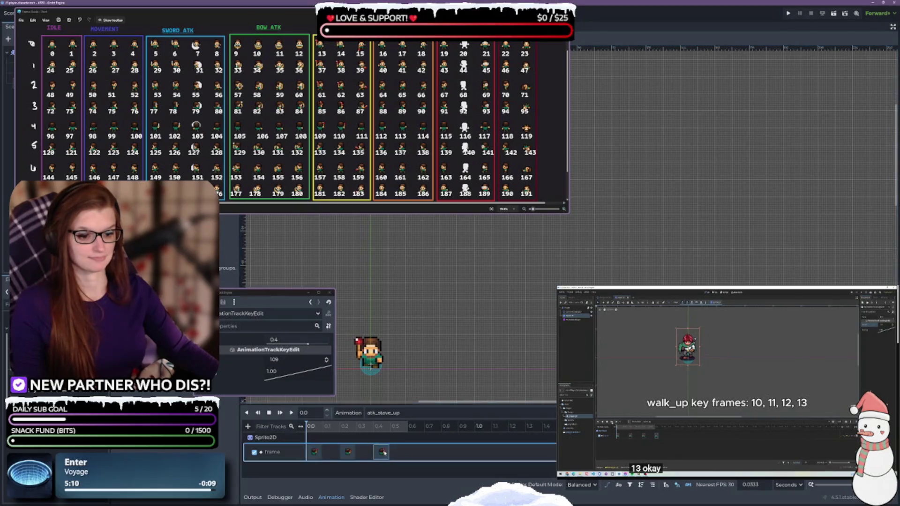
{"action": "left_click", "coordinate": [326, 360]}
{"action": "left_click", "coordinate": [292, 412]}
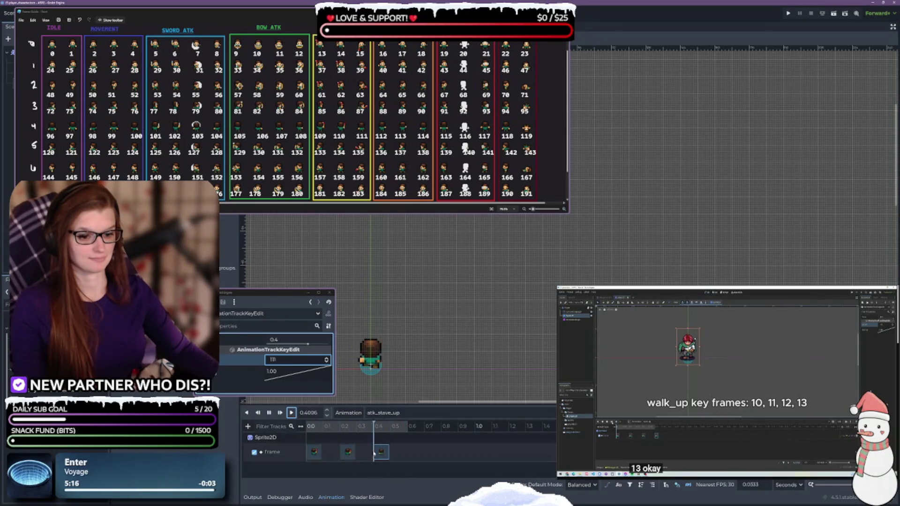
Set all of atk_stave_up_left's frame keys to 133, then adjust its later keys.
{"action": "left_click", "coordinate": [383, 413]}
{"action": "left_click", "coordinate": [414, 266]}
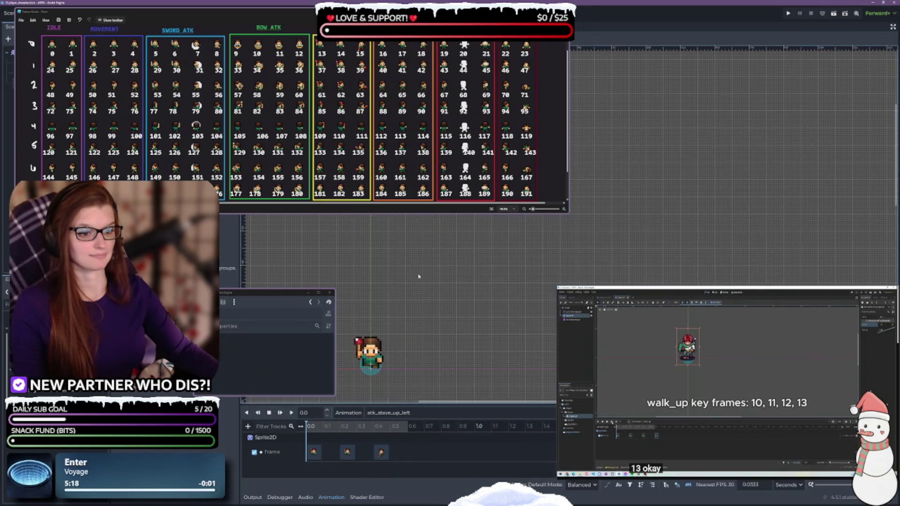
{"action": "left_click", "coordinate": [293, 350]}
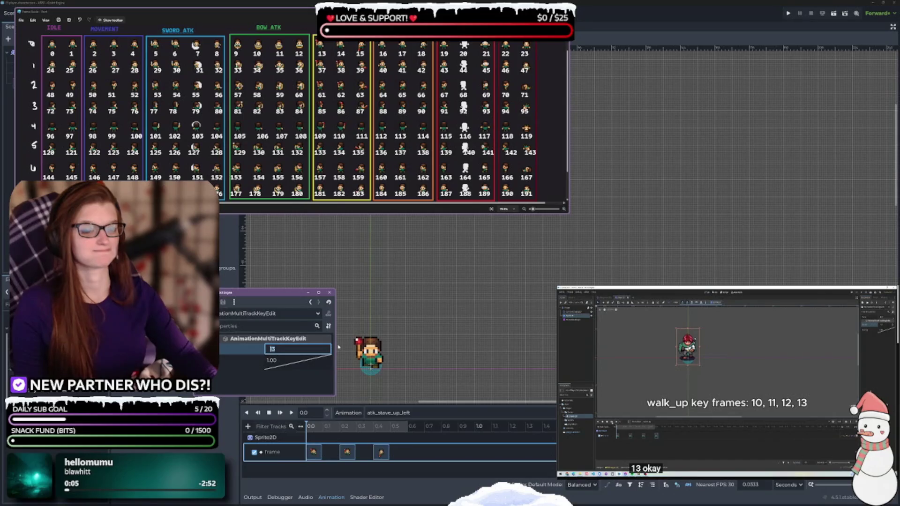
{"action": "key", "text": "Return"}
{"action": "left_click", "coordinate": [347, 451]}
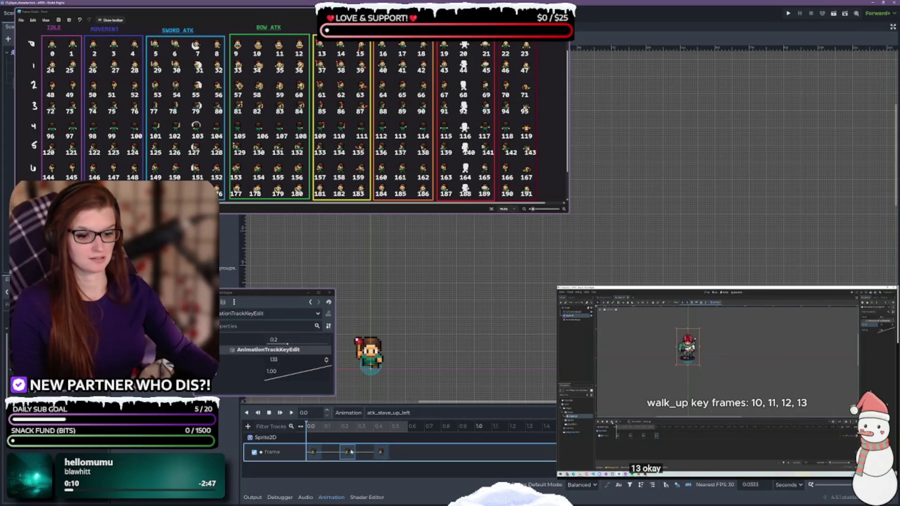
{"action": "type", "text": "134"}
{"action": "left_click", "coordinate": [381, 451]}
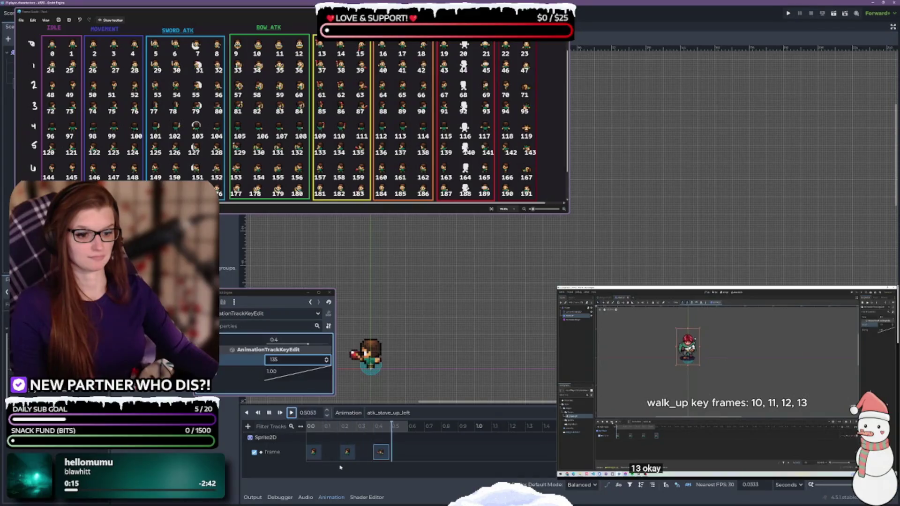
Set all three of atk_stave_up_right's frame keys to 85.
{"action": "left_click", "coordinate": [389, 412]}
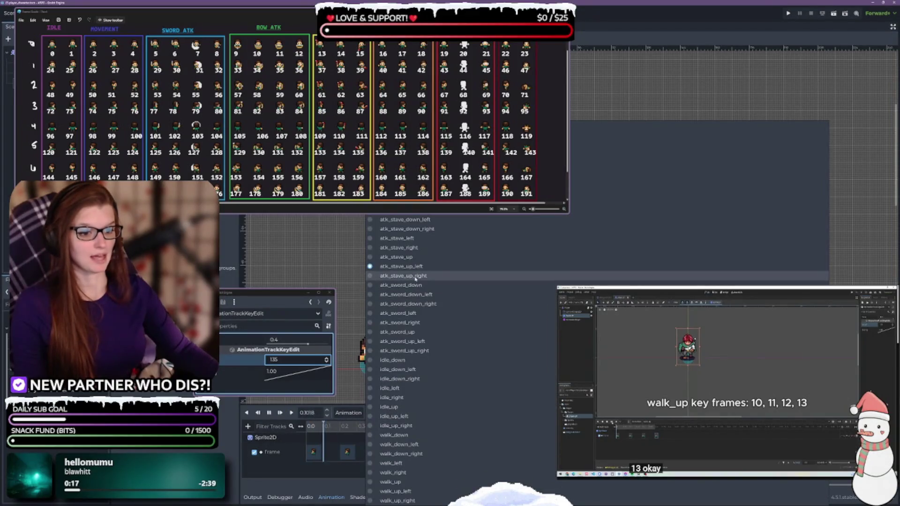
{"action": "left_click", "coordinate": [413, 277]}
{"action": "left_click", "coordinate": [393, 453]}
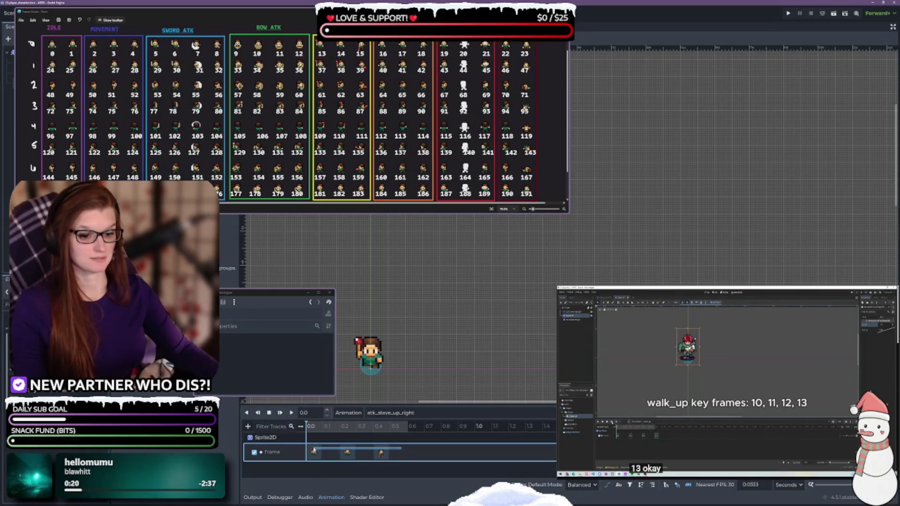
{"action": "left_click_drag", "start_coordinate": [314, 451], "coordinate": [309, 451]}
{"action": "left_click", "coordinate": [323, 350]}
{"action": "type", "text": "13"}
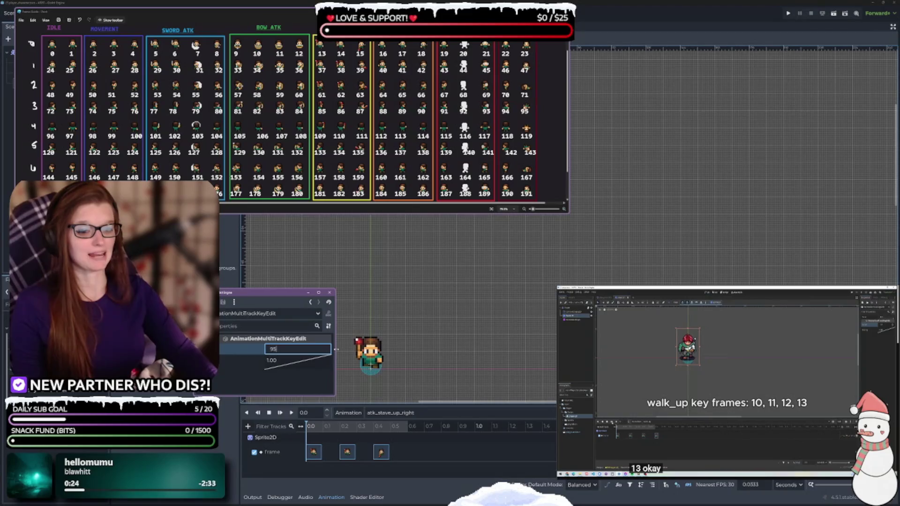
{"action": "key", "text": "BackSpace"}
{"action": "key", "text": "BackSpace"}
{"action": "type", "text": "85"}
{"action": "key", "text": "Return"}
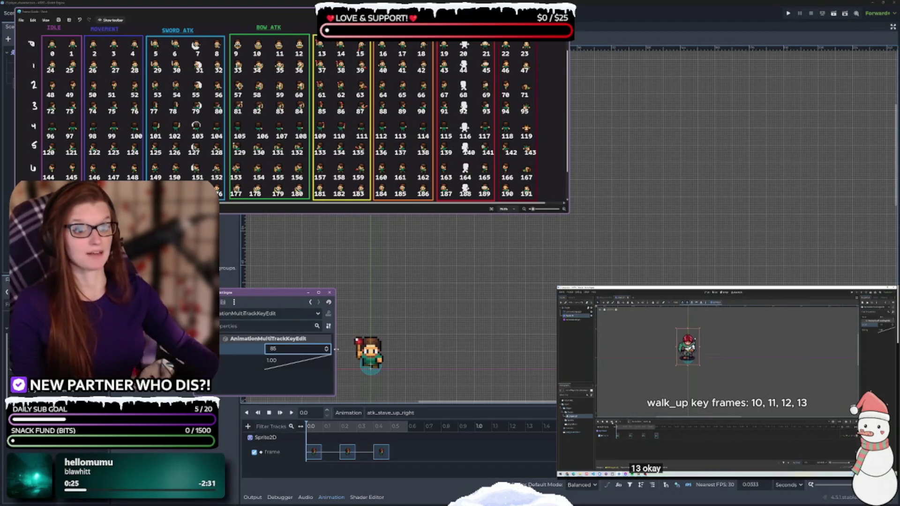
Raise atk_stave_up_right's 0.4 s key to frame 87, preview, then stop playback.
{"action": "left_click", "coordinate": [348, 452]}
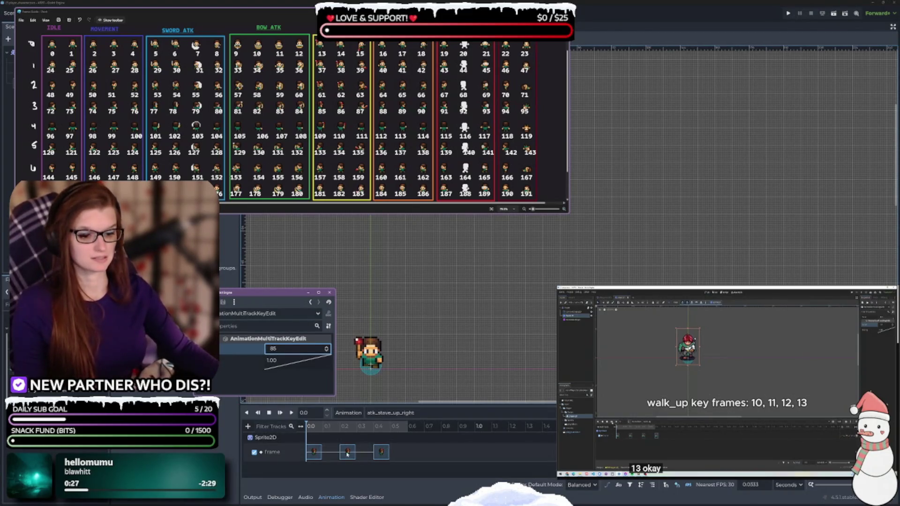
{"action": "left_click", "coordinate": [382, 452]}
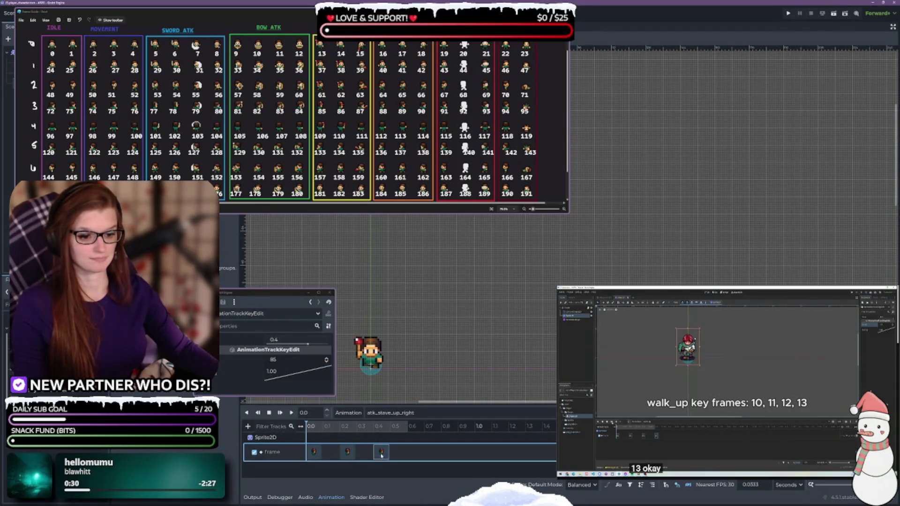
{"action": "left_click", "coordinate": [327, 359]}
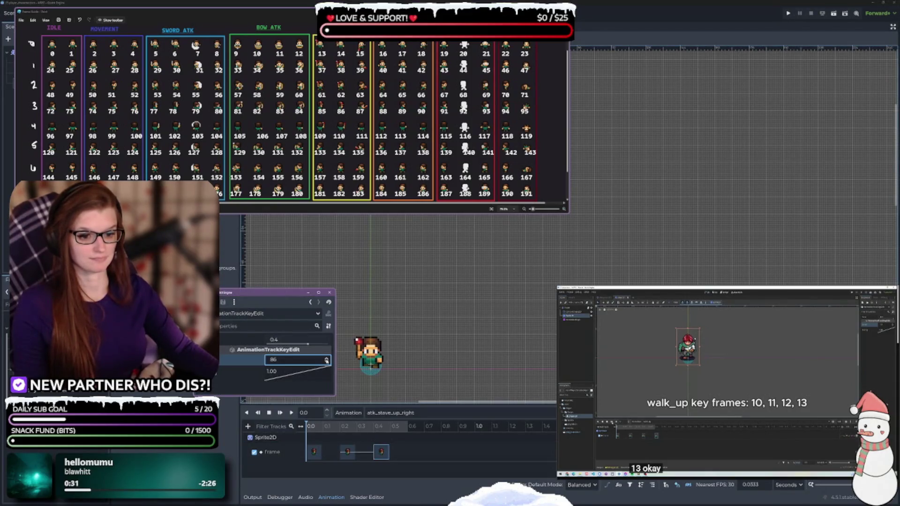
{"action": "left_click", "coordinate": [291, 412]}
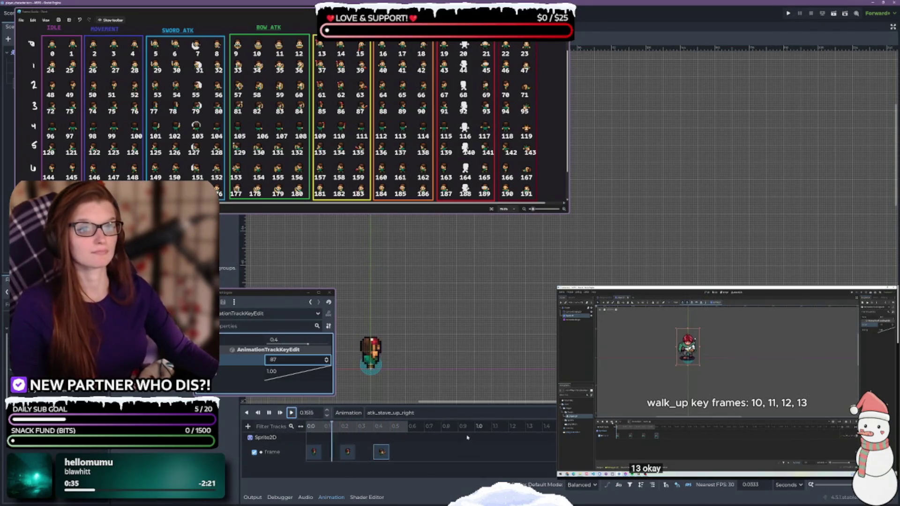
{"action": "key", "text": "s"}
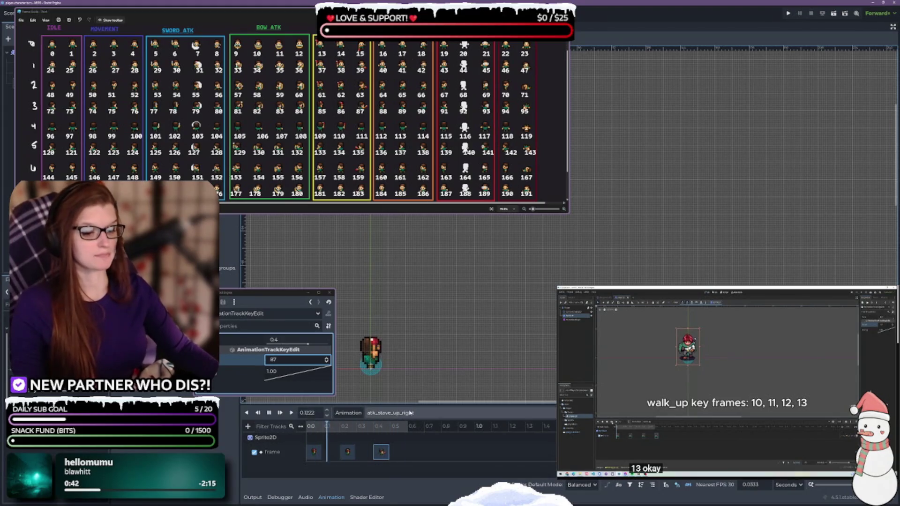
{"action": "left_click", "coordinate": [350, 414]}
Duplicate the stave animation as atk_throw_down.
{"action": "left_click", "coordinate": [355, 451]}
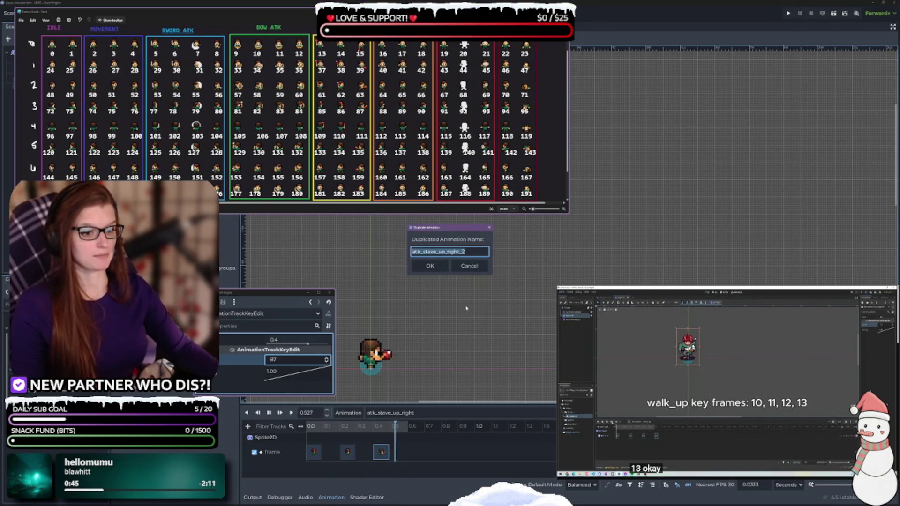
{"action": "key", "text": "End"}
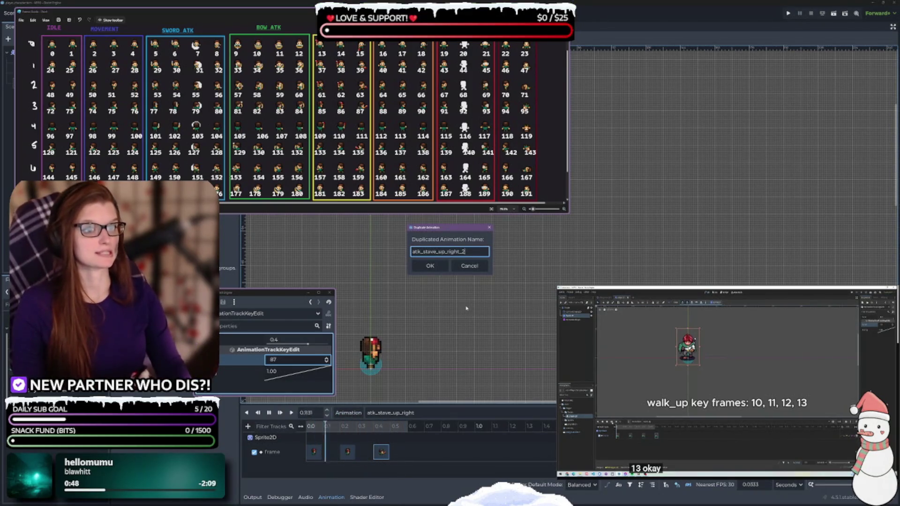
{"action": "key", "text": "BackSpace"}
{"action": "key", "text": "BackSpace"}
{"action": "key", "text": "BackSpace"}
{"action": "key", "text": "BackSpace"}
{"action": "type", "text": "throw_"}
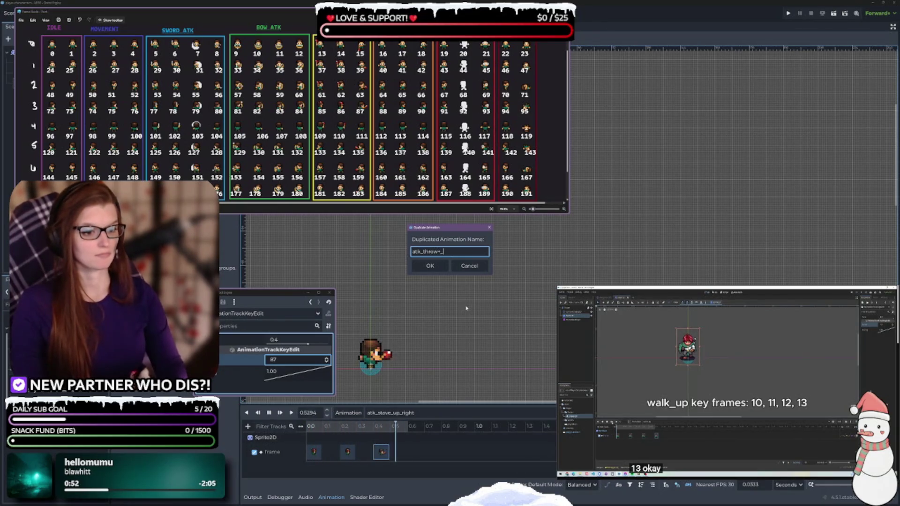
{"action": "type", "text": "down"}
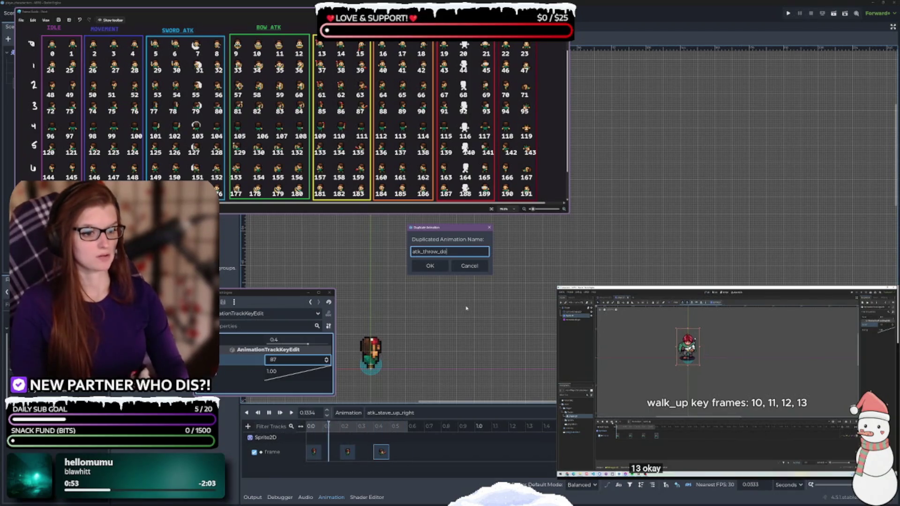
{"action": "key", "text": "Return"}
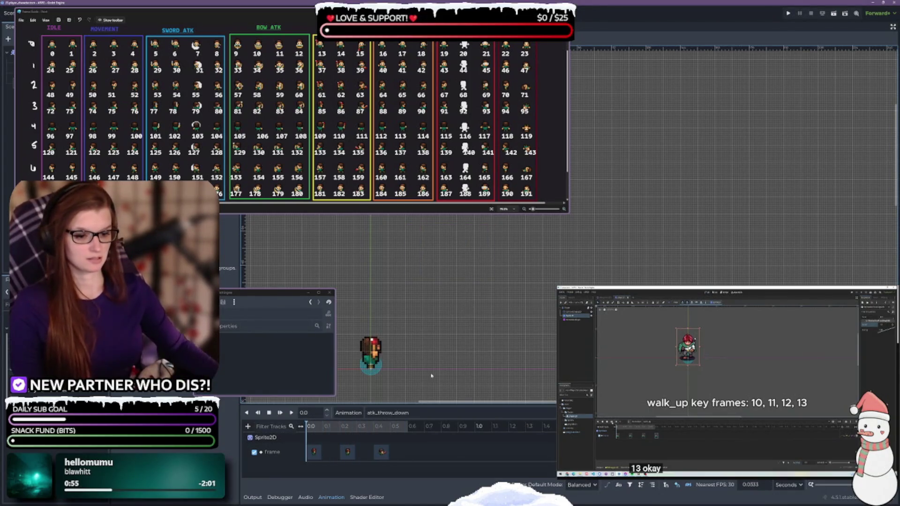
Key atk_throw_down's three frames to 16, 17 and 18 and preview it.
{"action": "left_click_drag", "start_coordinate": [403, 444], "coordinate": [306, 461]}
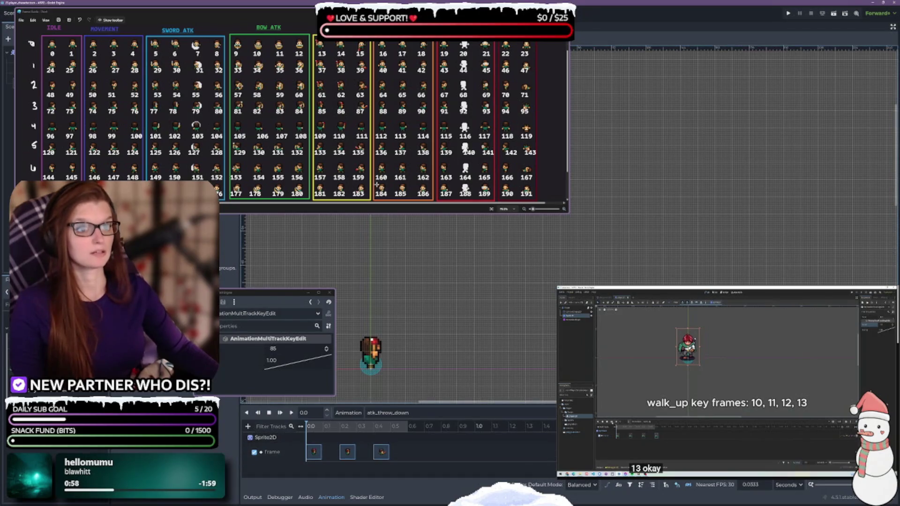
{"action": "left_click", "coordinate": [299, 349]}
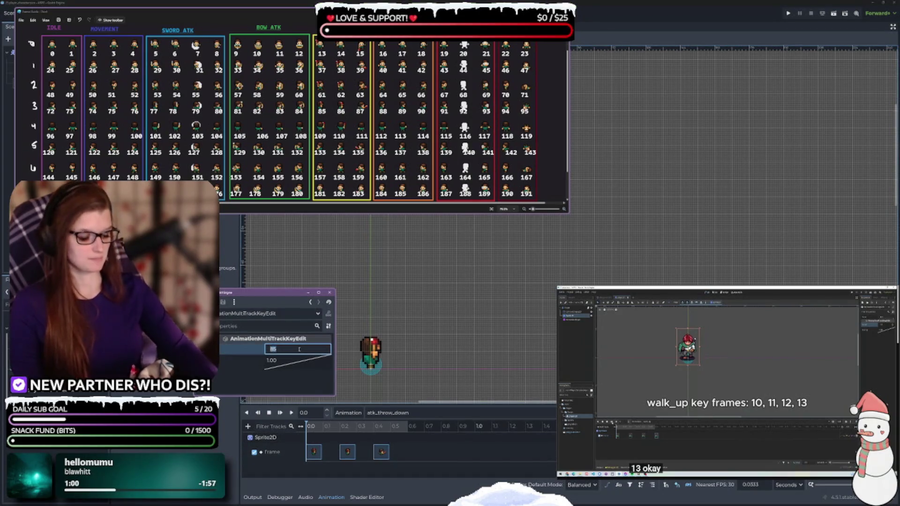
{"action": "type", "text": "16"}
{"action": "key", "text": "Return"}
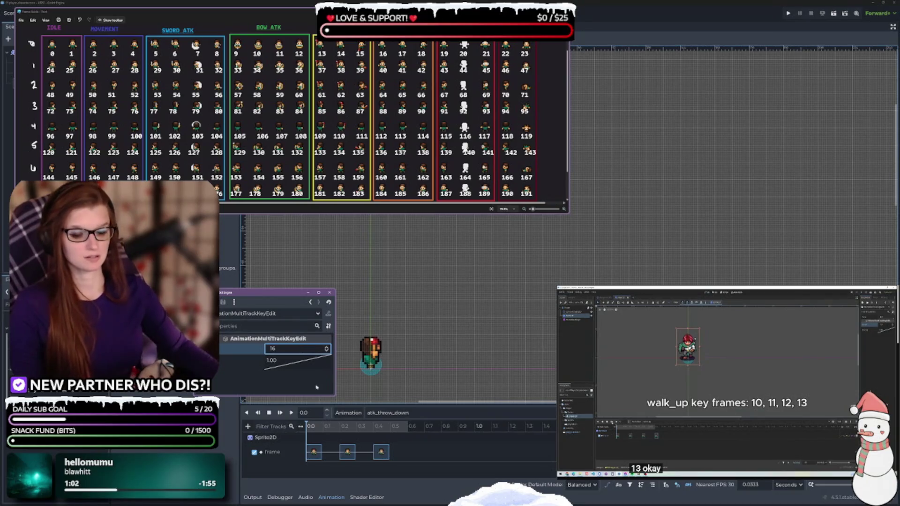
{"action": "left_click", "coordinate": [347, 452]}
{"action": "left_click", "coordinate": [311, 360]}
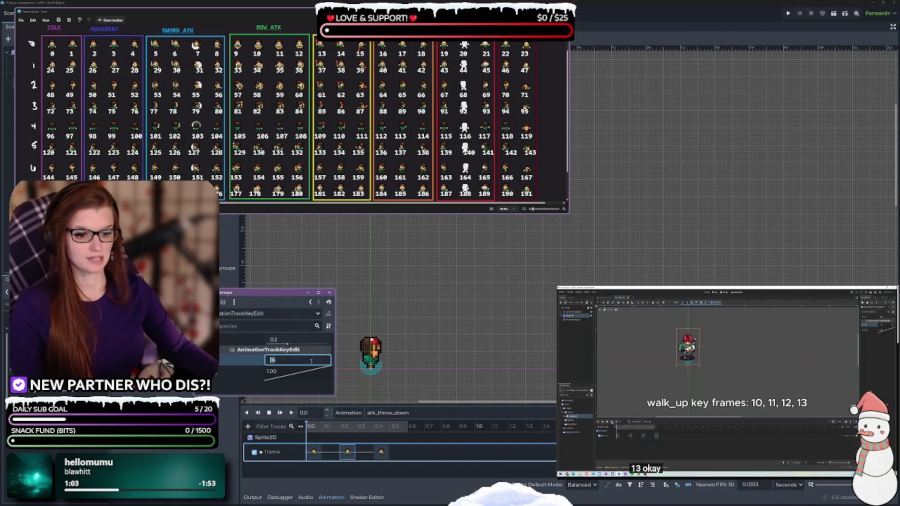
{"action": "left_click", "coordinate": [380, 452]}
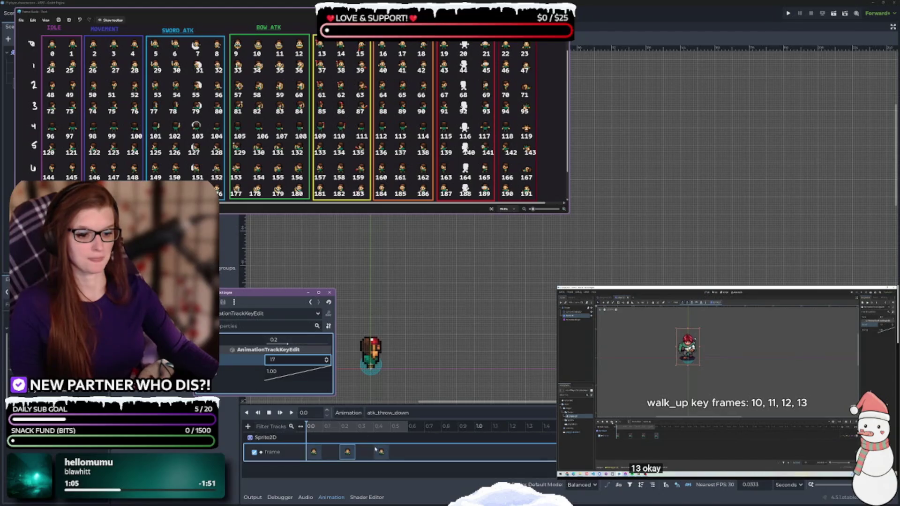
{"action": "left_click", "coordinate": [326, 358]}
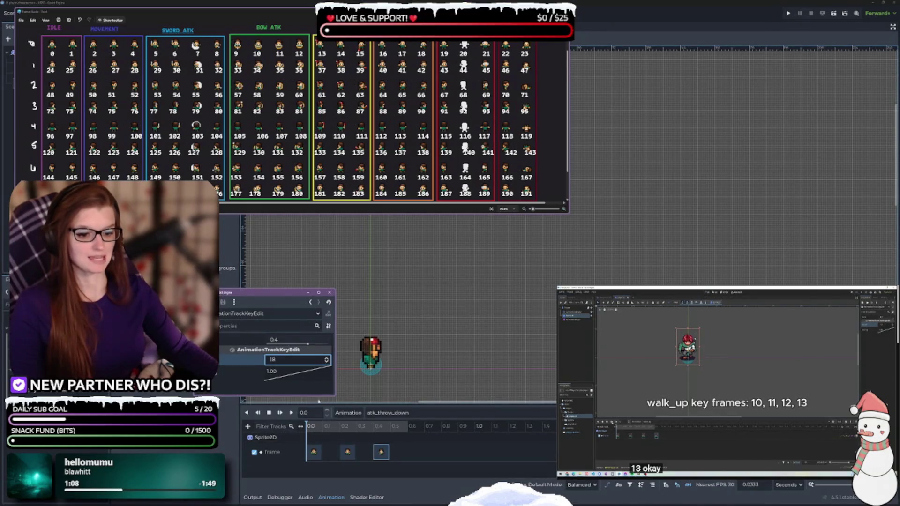
{"action": "left_click", "coordinate": [291, 412]}
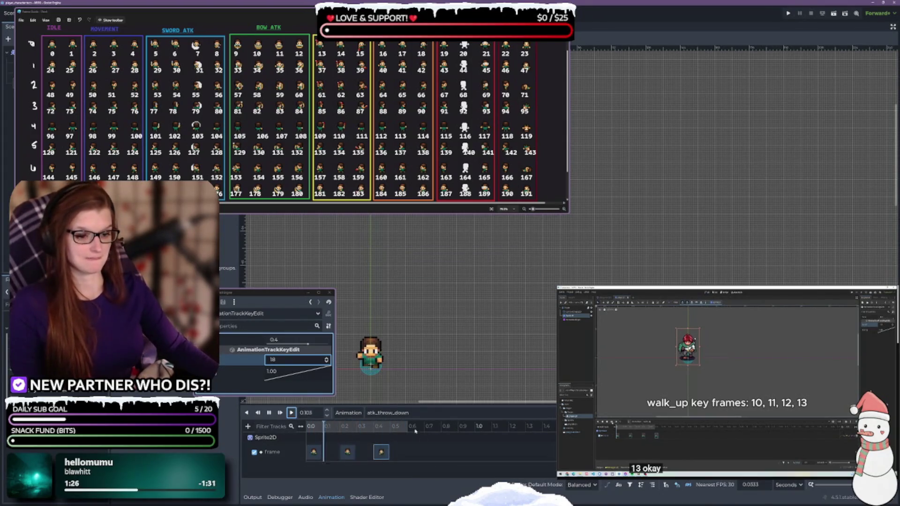
{"action": "left_click", "coordinate": [349, 413]}
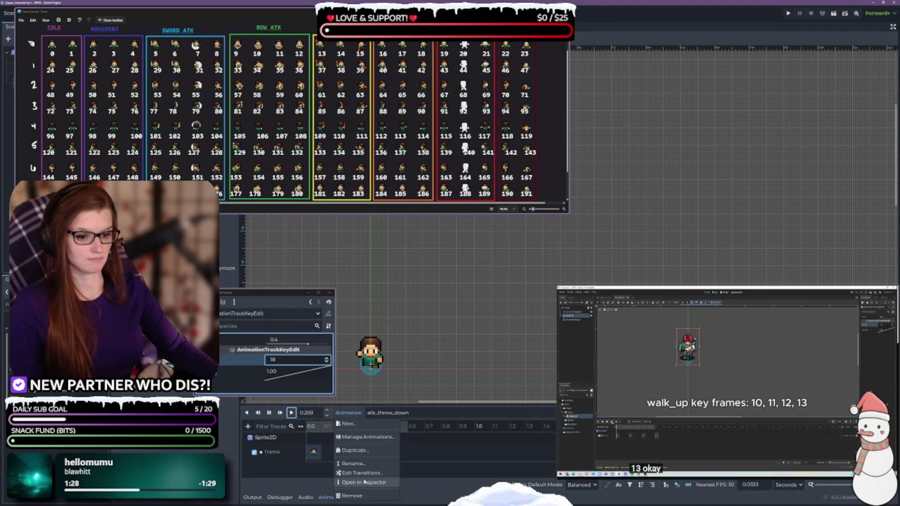
In Manage Animations, move and narrow the dialog, then scroll to the atk_throw_down entry.
{"action": "left_click", "coordinate": [368, 437]}
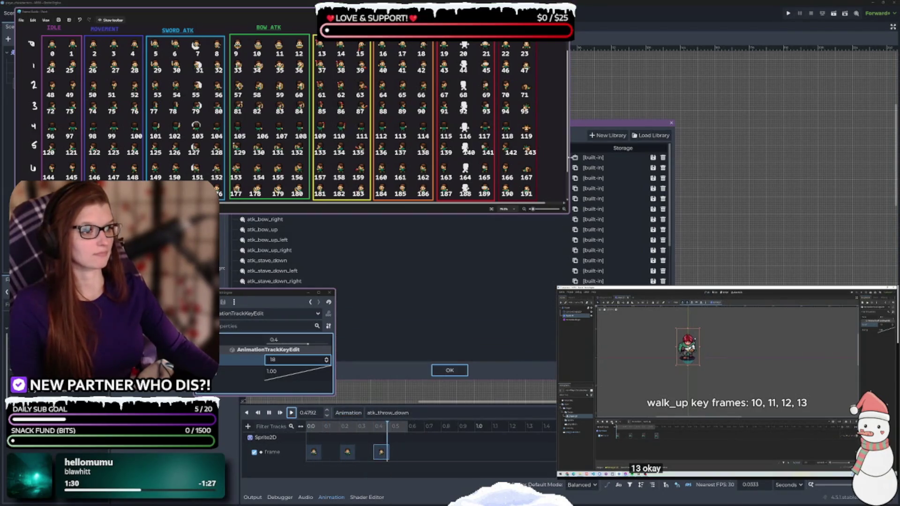
{"action": "left_click_drag", "start_coordinate": [581, 131], "coordinate": [775, 135]}
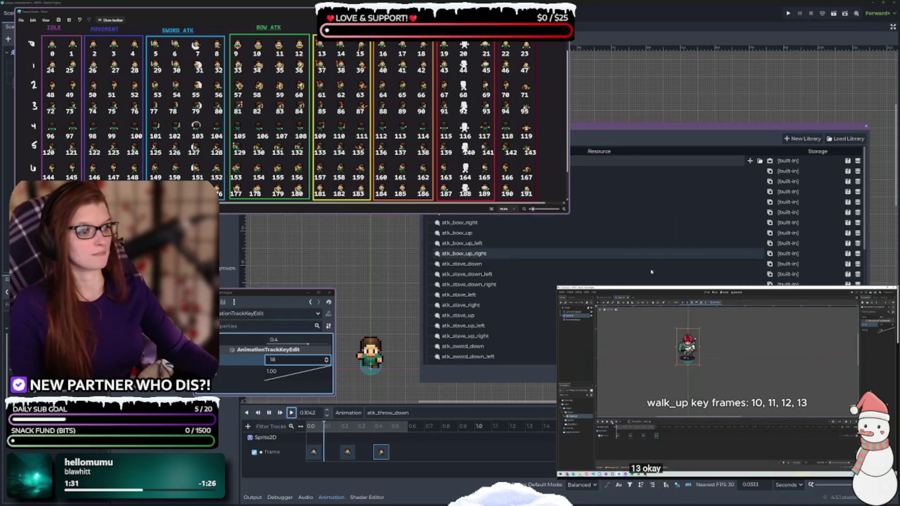
{"action": "left_click_drag", "start_coordinate": [421, 253], "coordinate": [586, 253]}
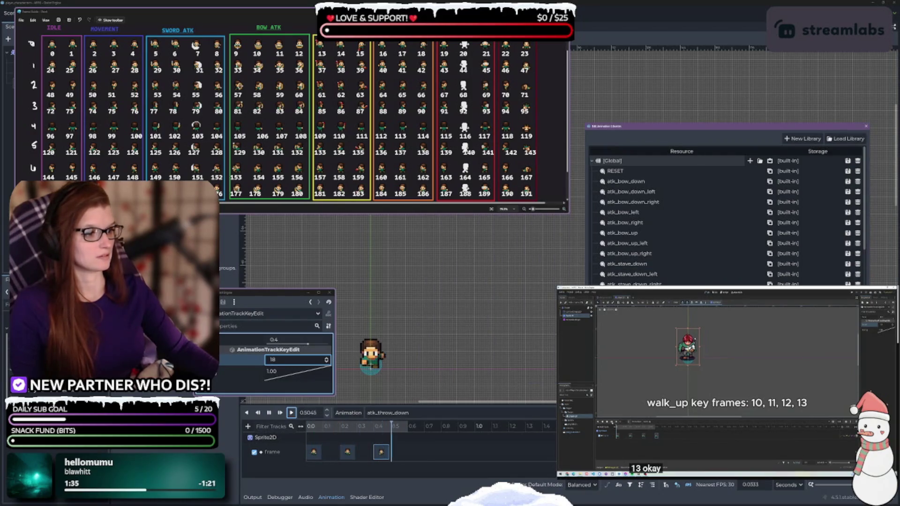
{"action": "scroll", "coordinate": [680, 221], "scroll_direction": "down", "scroll_amount": 5}
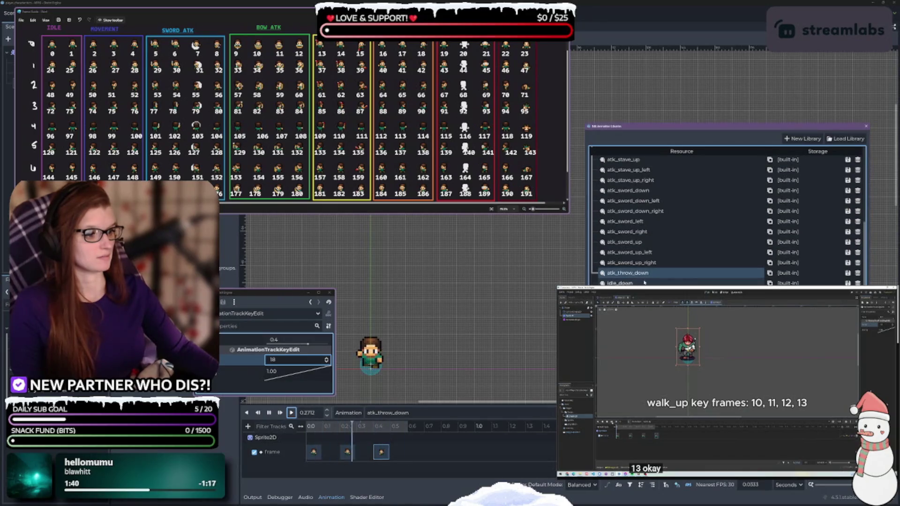
{"action": "left_click", "coordinate": [631, 262]}
{"action": "double_click", "coordinate": [629, 273]}
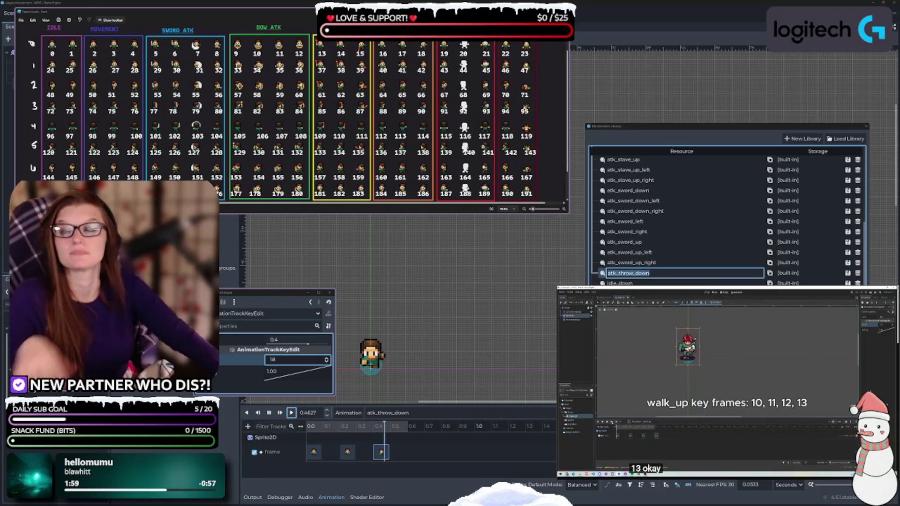
Rename atk_throw_down to throw_down by deleting the atk_ prefix.
{"action": "key", "text": "Return"}
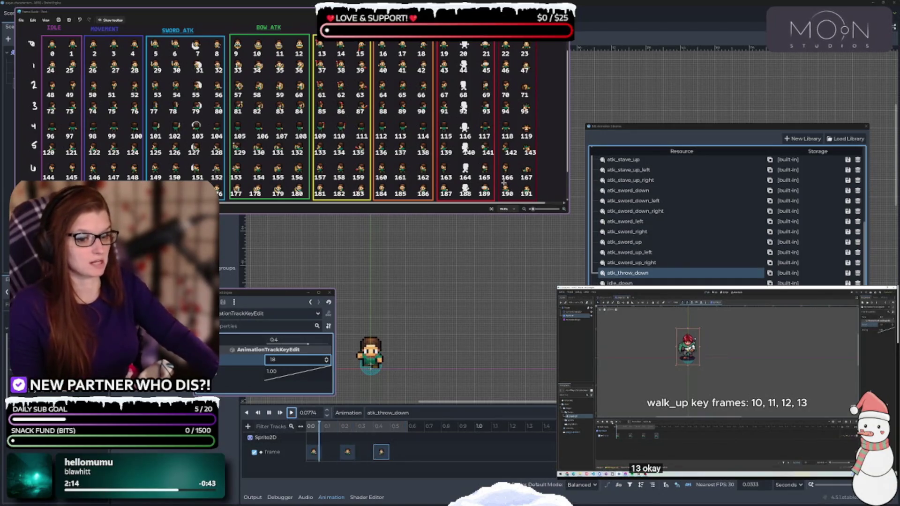
{"action": "double_click", "coordinate": [618, 272]}
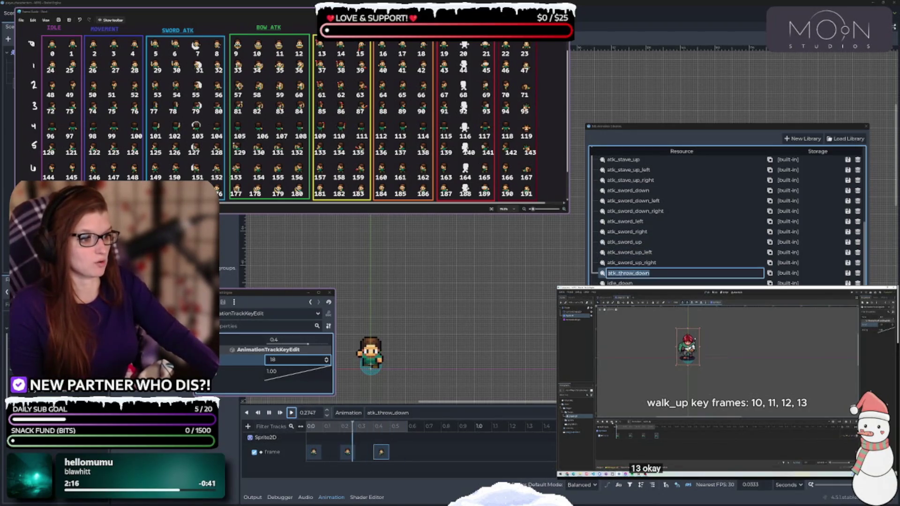
{"action": "key", "text": "Home"}
{"action": "key", "text": "Delete"}
{"action": "key", "text": "Delete"}
{"action": "key", "text": "Delete"}
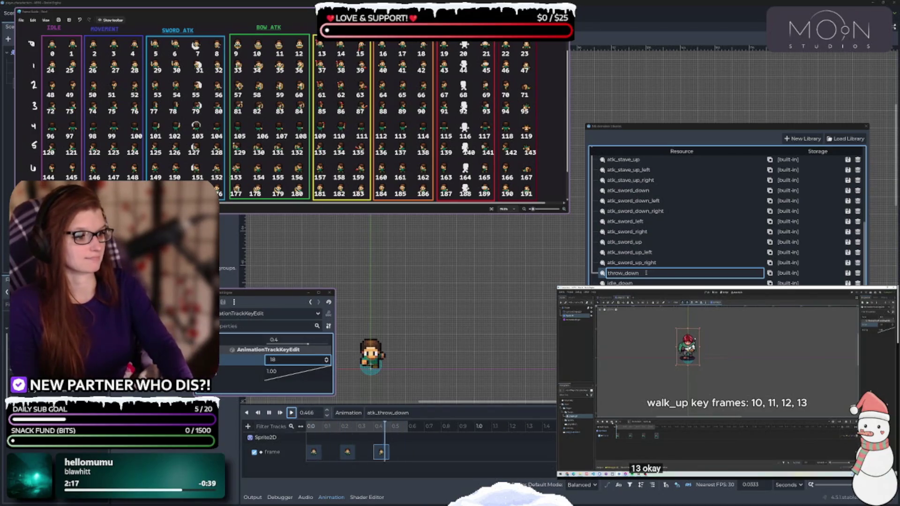
{"action": "key", "text": "Return"}
Recheck the throw_down name, leave it unchanged, and save the scene.
{"action": "scroll", "coordinate": [646, 274], "scroll_direction": "down", "scroll_amount": 4}
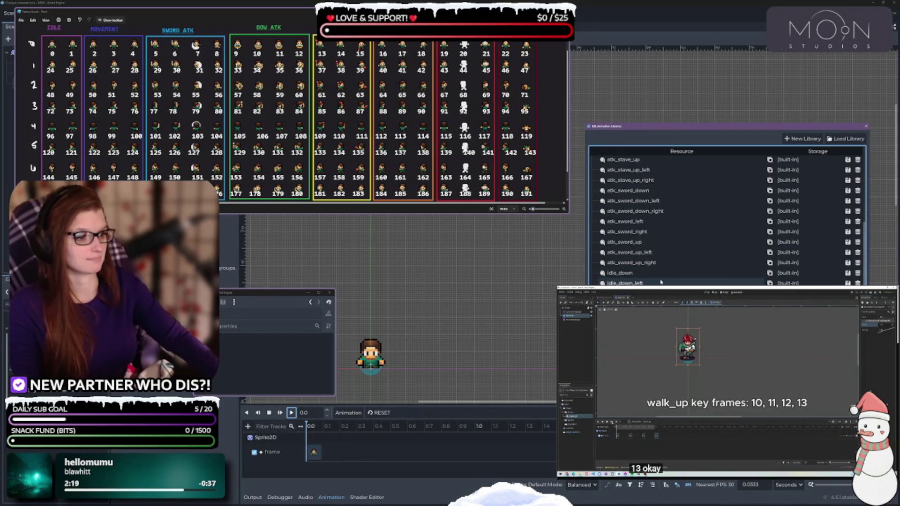
{"action": "double_click", "coordinate": [642, 276]}
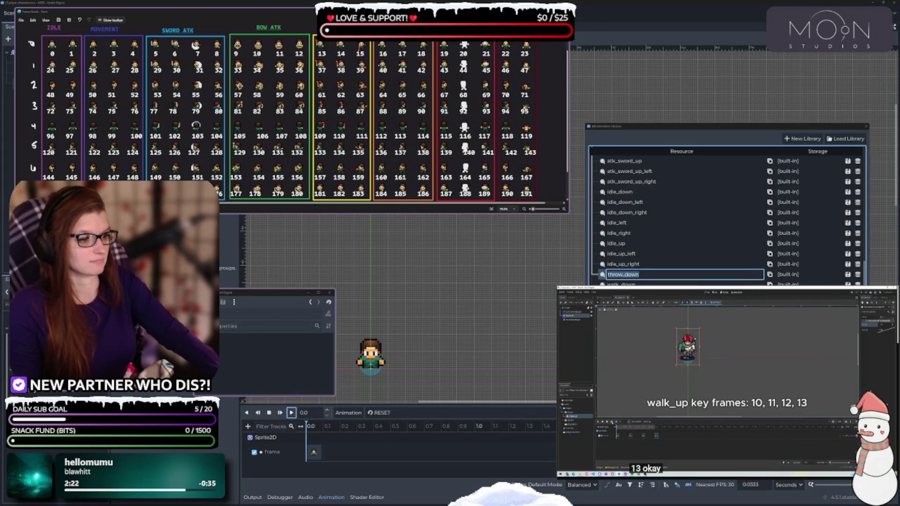
{"action": "key", "text": "BackSpace"}
{"action": "double_click", "coordinate": [648, 275]}
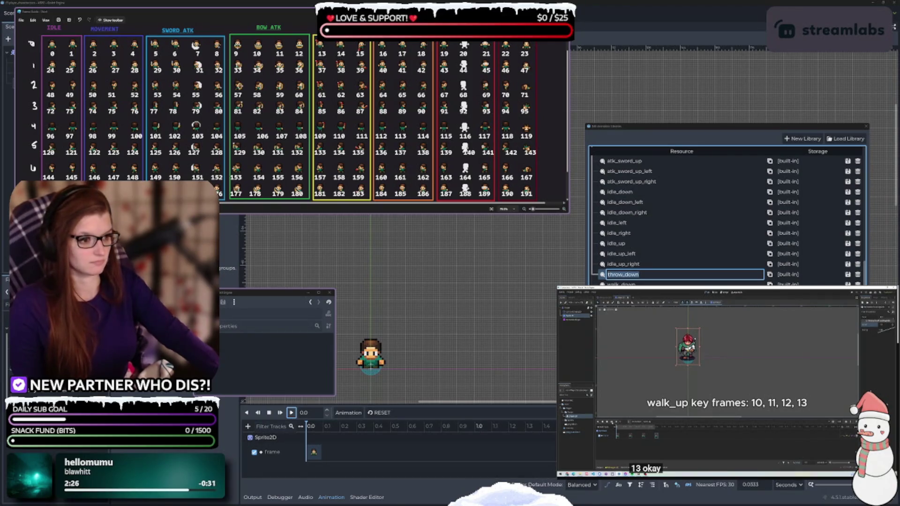
{"action": "key", "text": "Return"}
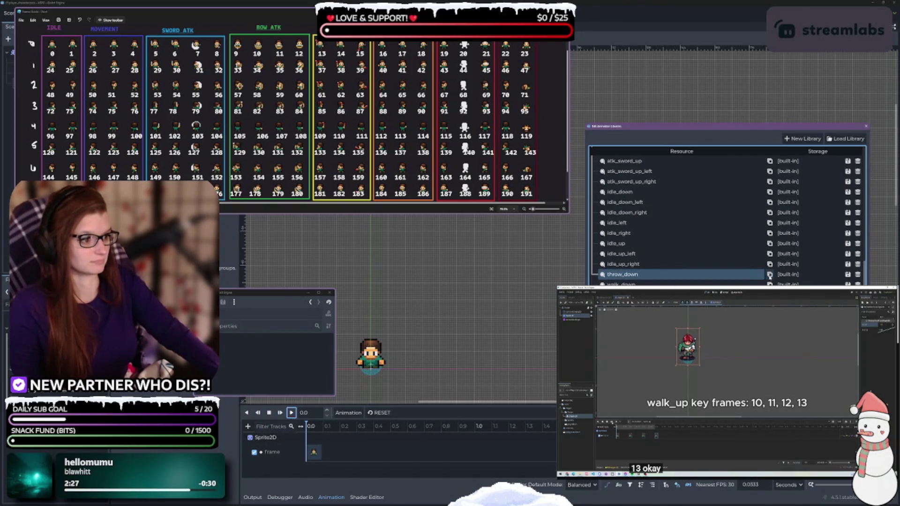
{"action": "key", "text": "Up"}
{"action": "double_click", "coordinate": [641, 276]}
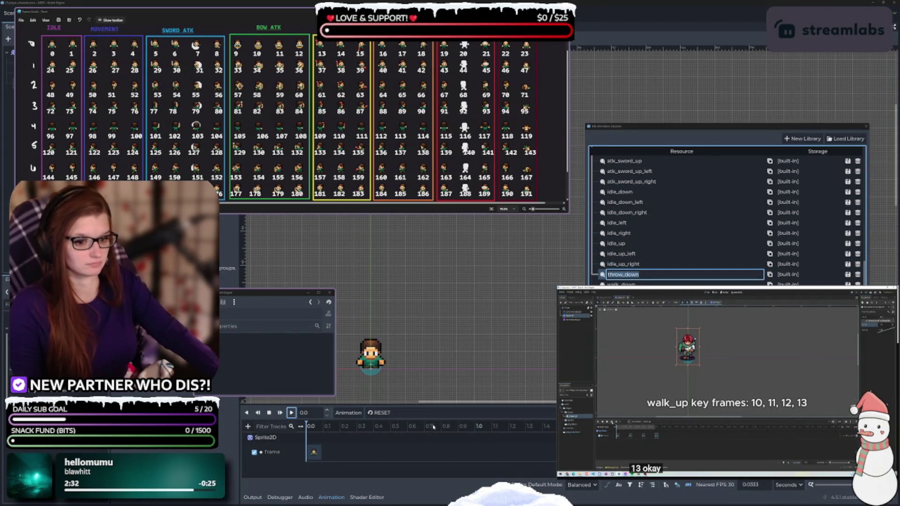
{"action": "key", "text": "Return"}
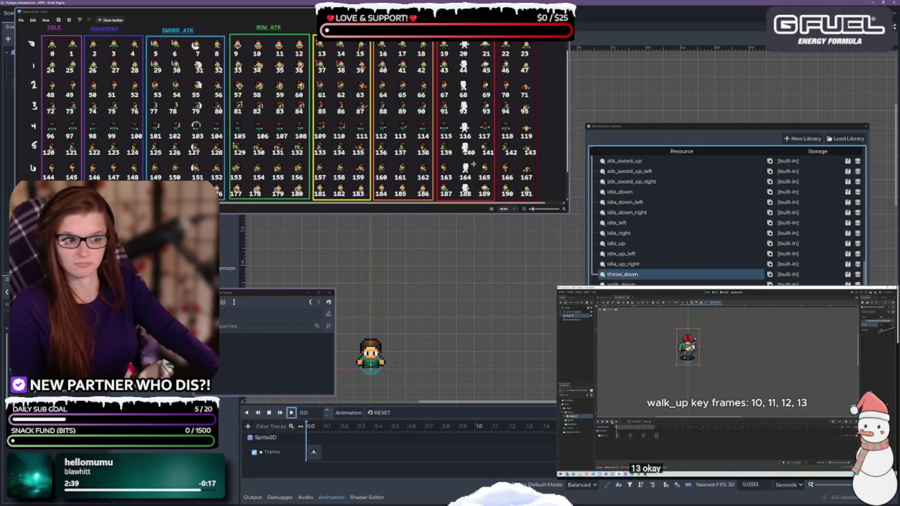
{"action": "key", "text": "ctrl+s"}
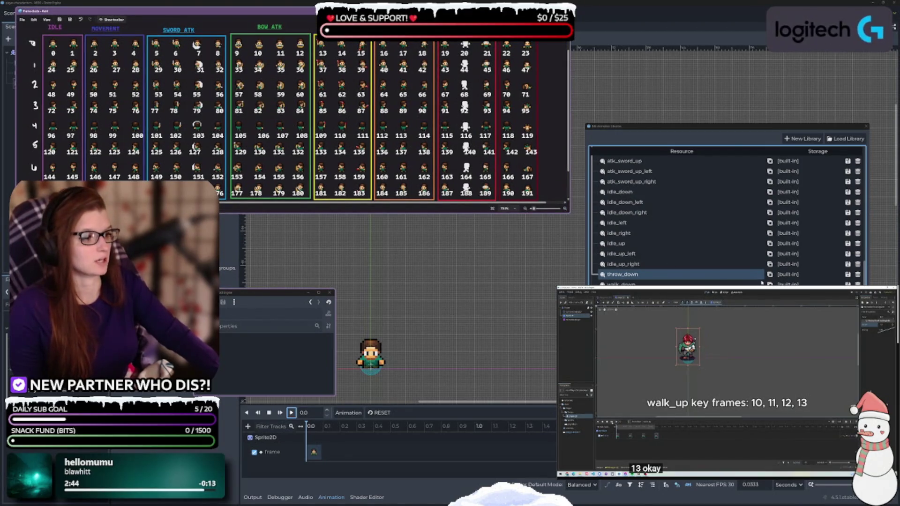
{"action": "left_click", "coordinate": [770, 276]}
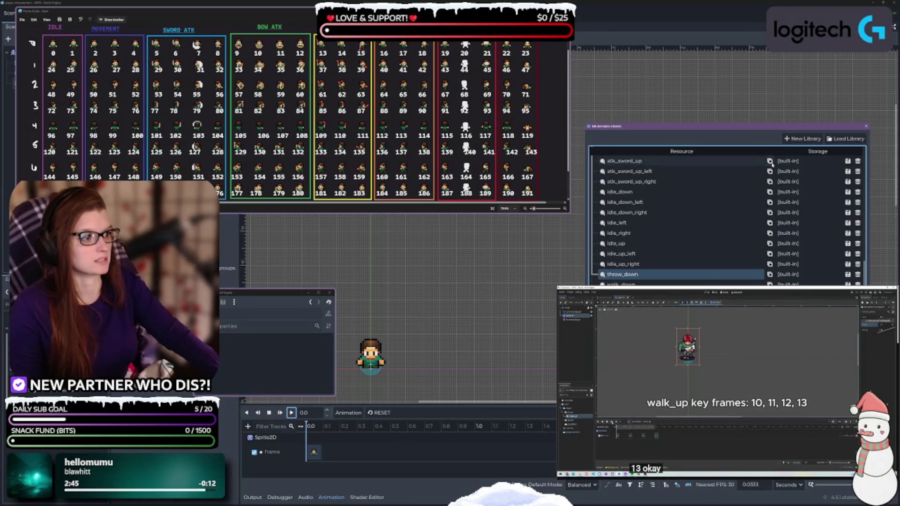
{"action": "scroll", "coordinate": [768, 206], "scroll_direction": "up", "scroll_amount": 5}
{"action": "scroll", "coordinate": [769, 206], "scroll_direction": "up", "scroll_amount": 3}
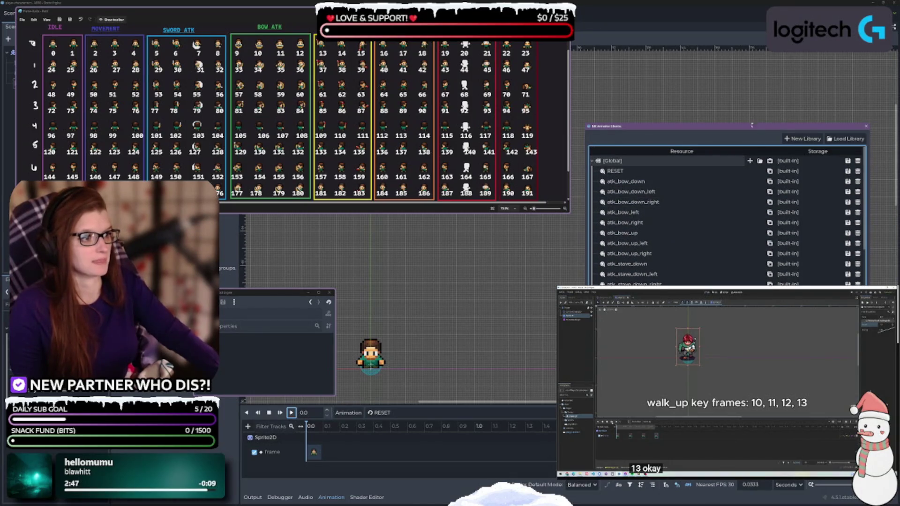
{"action": "mouse_move", "coordinate": [752, 128]}
{"action": "left_mouse_down"}
{"action": "mouse_move", "coordinate": [757, 186]}
{"action": "mouse_move", "coordinate": [756, 17]}
{"action": "left_mouse_up"}
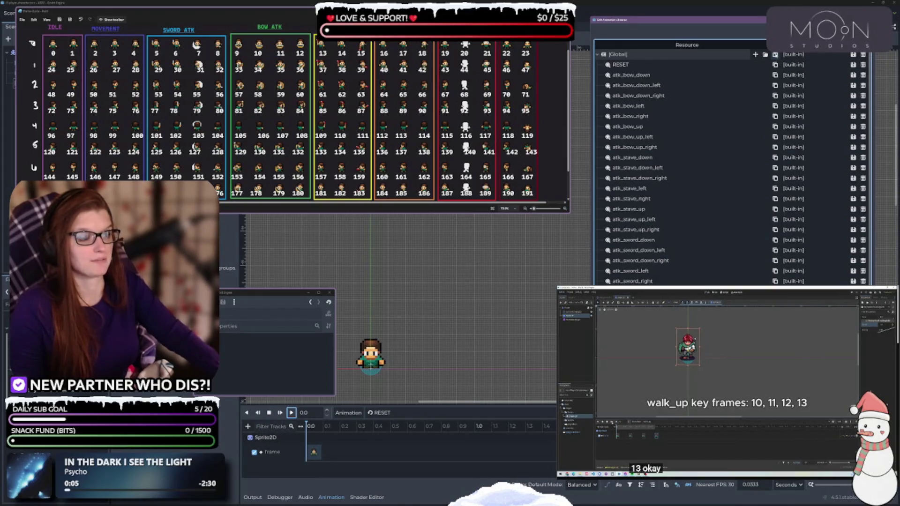
{"action": "scroll", "coordinate": [699, 202], "scroll_direction": "down", "scroll_amount": 2}
{"action": "scroll", "coordinate": [701, 228], "scroll_direction": "down", "scroll_amount": 2}
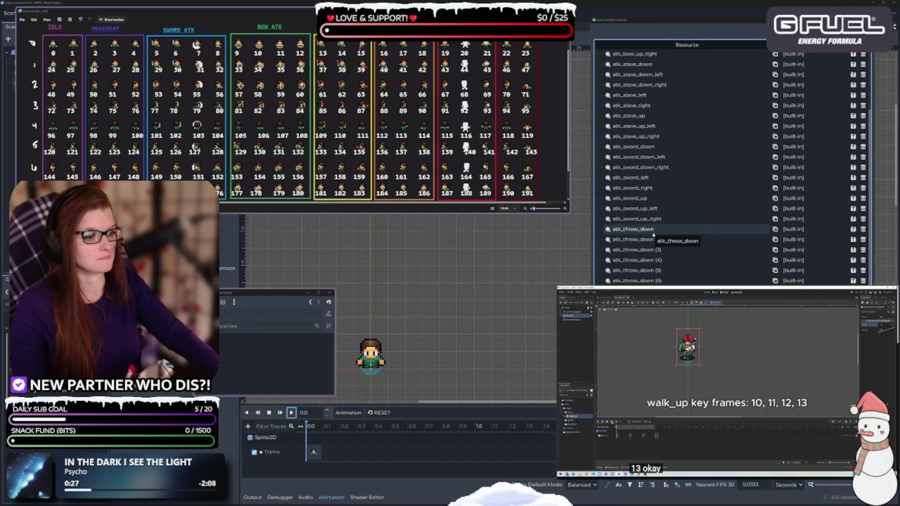
{"action": "left_click", "coordinate": [652, 233]}
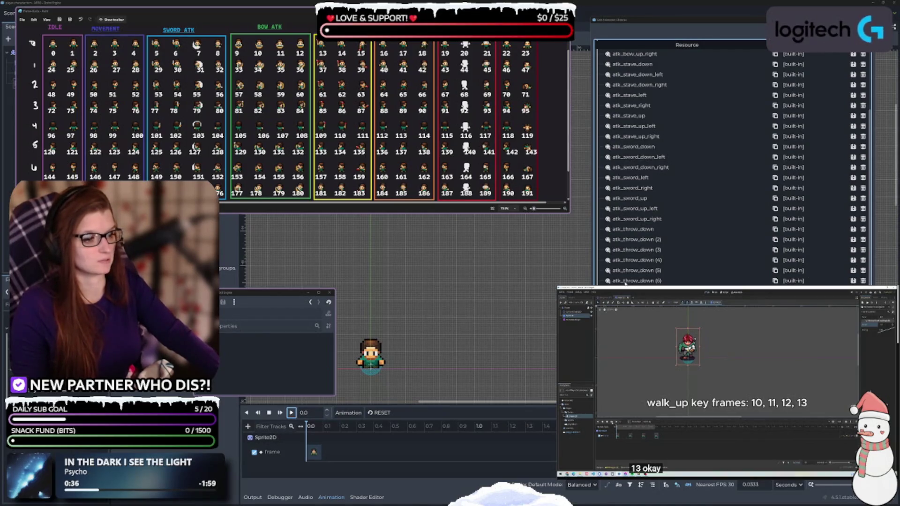
Delete the atk_ prefix from the original atk_throw_down, naming it throw_down.
{"action": "left_click", "coordinate": [633, 231]}
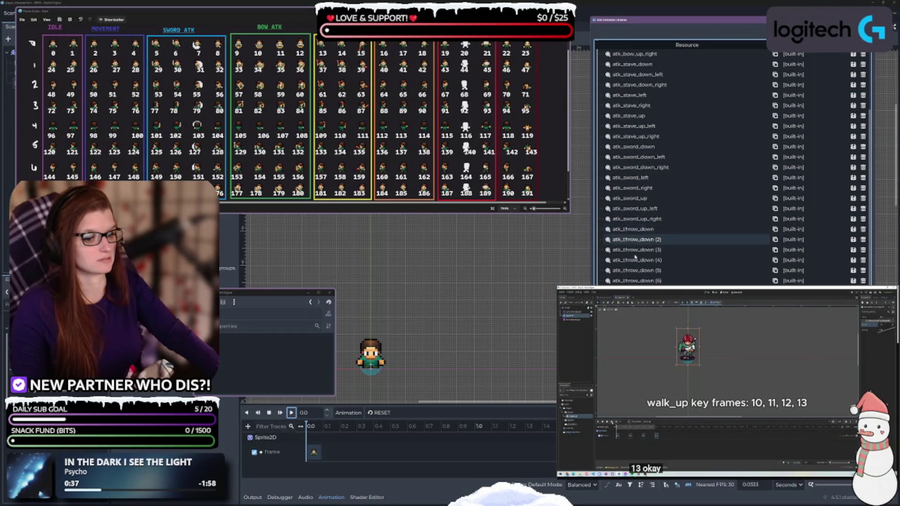
{"action": "double_click", "coordinate": [633, 229]}
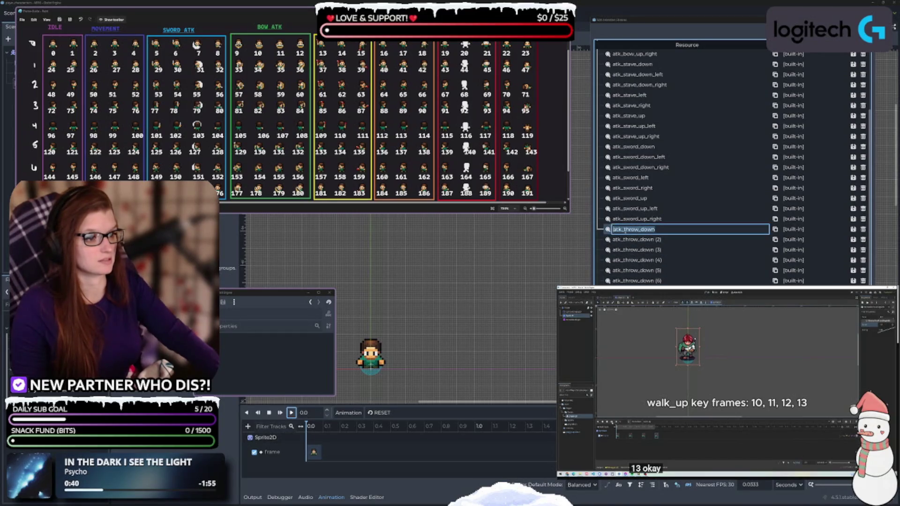
{"action": "left_click", "coordinate": [631, 230]}
{"action": "key", "text": "Escape"}
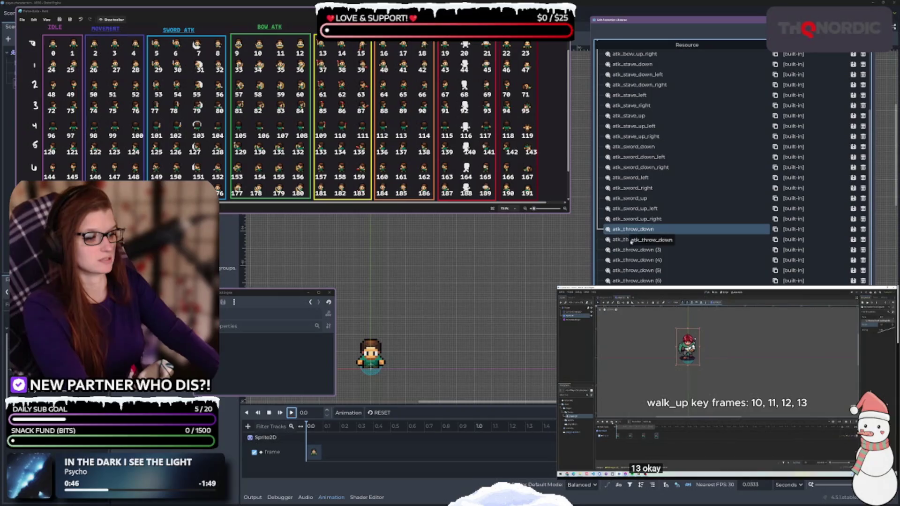
{"action": "scroll", "coordinate": [638, 237], "scroll_direction": "down", "scroll_amount": 2}
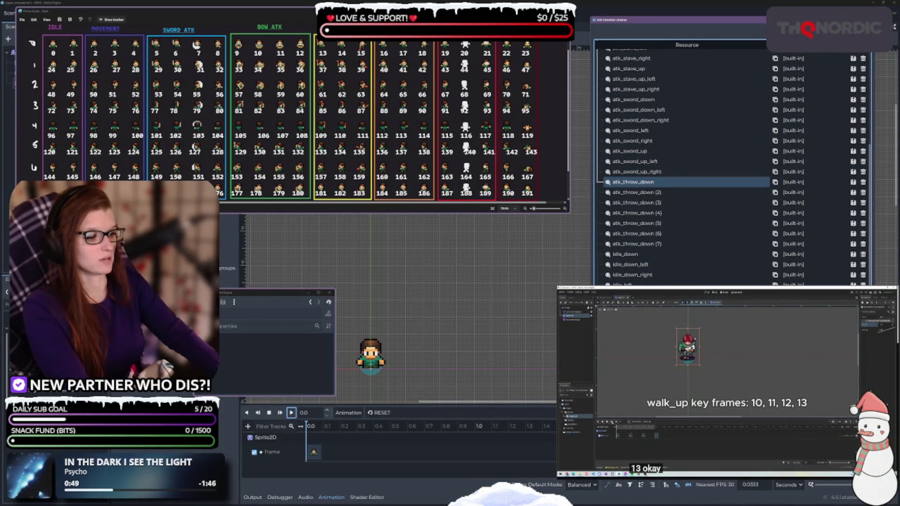
{"action": "double_click", "coordinate": [638, 182]}
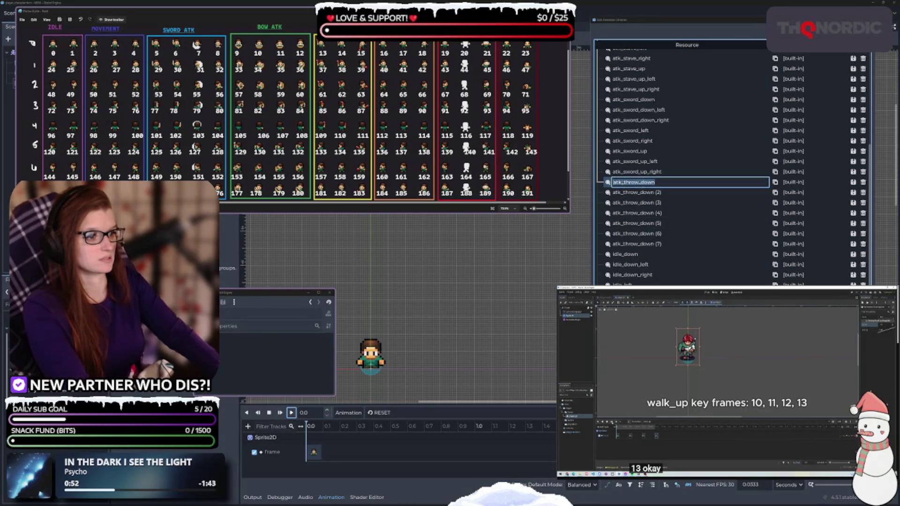
{"action": "left_click", "coordinate": [612, 182]}
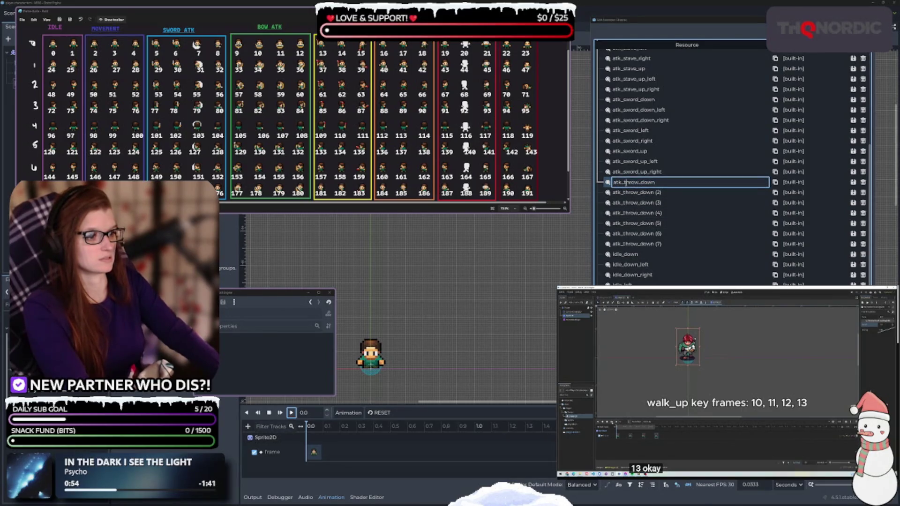
{"action": "key", "text": "Delete"}
{"action": "key", "text": "Delete"}
{"action": "key", "text": "Delete"}
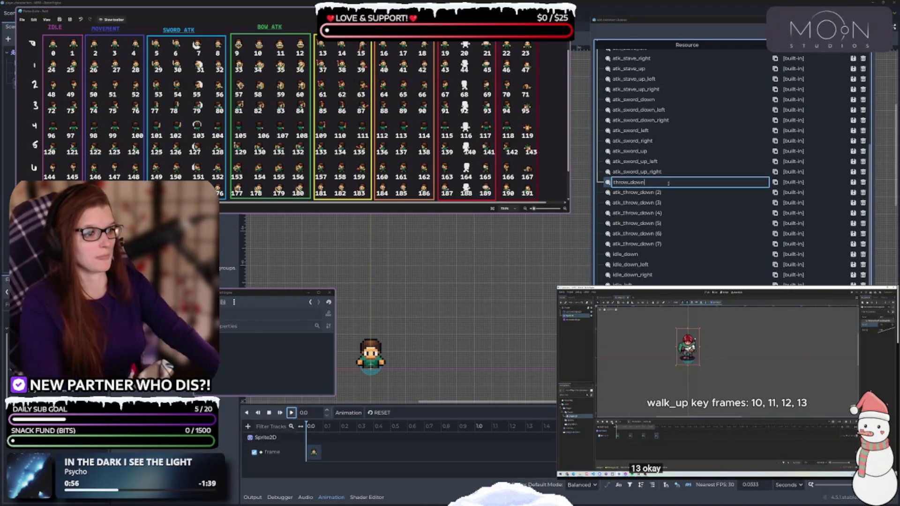
{"action": "type", "text": "_righ"}
{"action": "key", "text": "Return"}
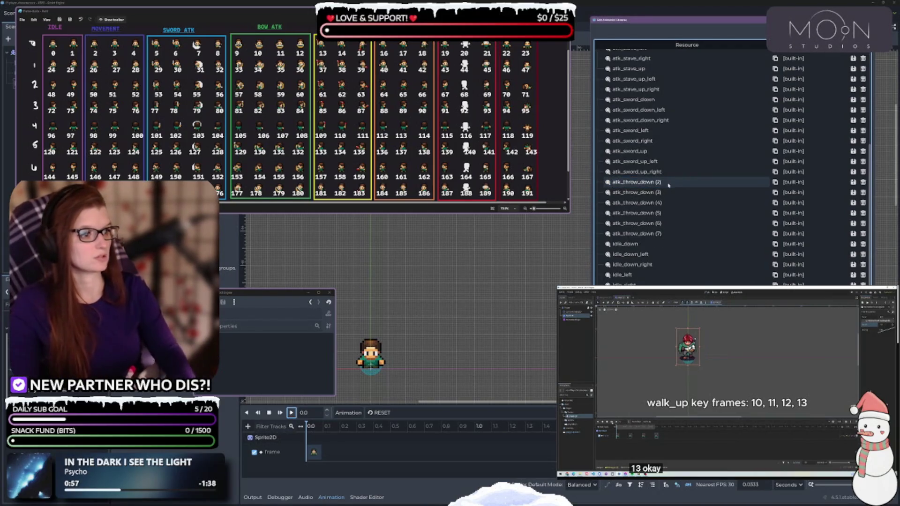
{"action": "double_click", "coordinate": [670, 182]}
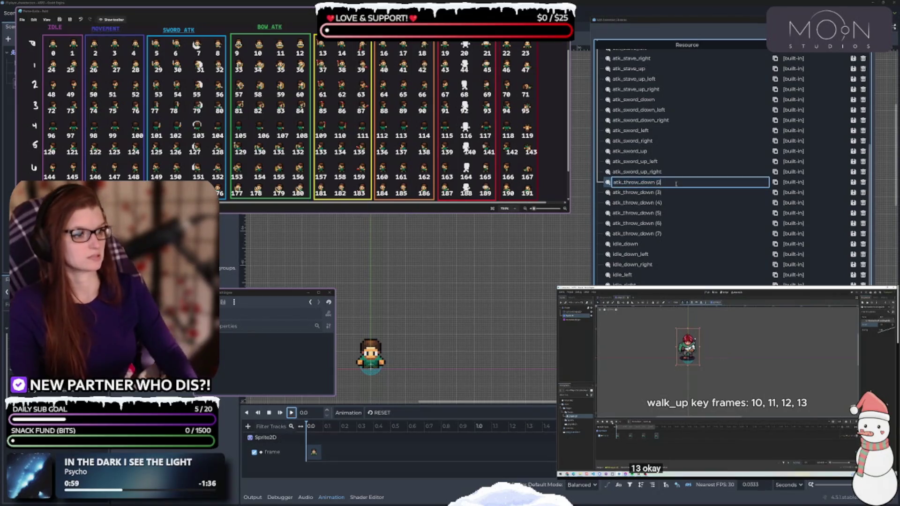
Rename the second copy to throw_down_left and the third copy to its throw direction.
{"action": "type", "text": "_left"}
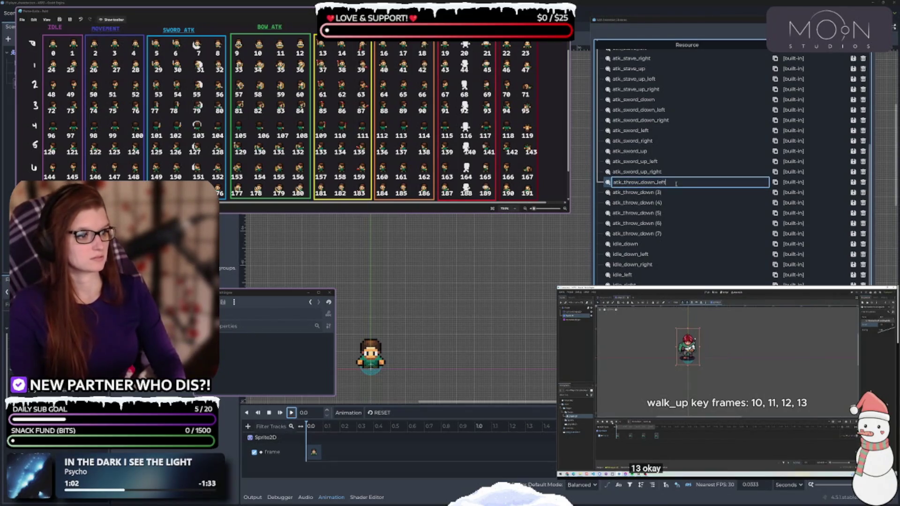
{"action": "key", "text": "Home"}
{"action": "key", "text": "Delete"}
{"action": "key", "text": "Delete"}
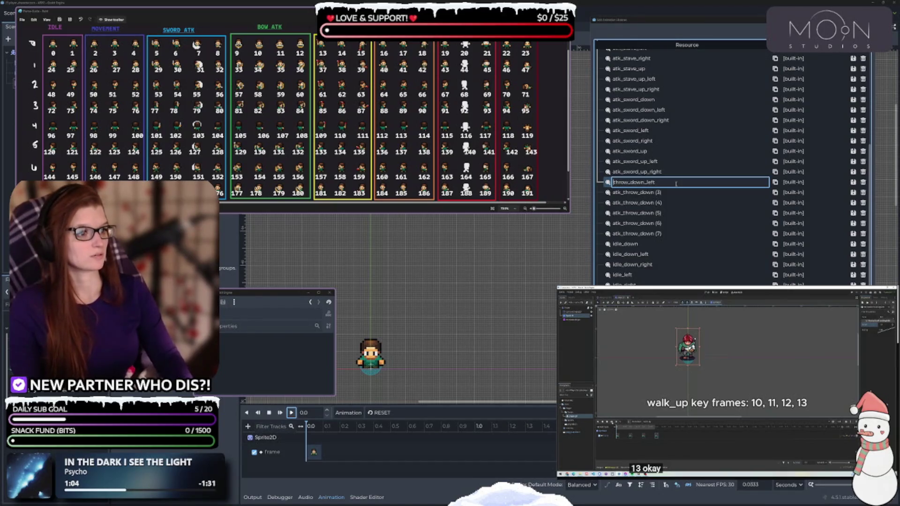
{"action": "key", "text": "Return"}
{"action": "double_click", "coordinate": [670, 182]}
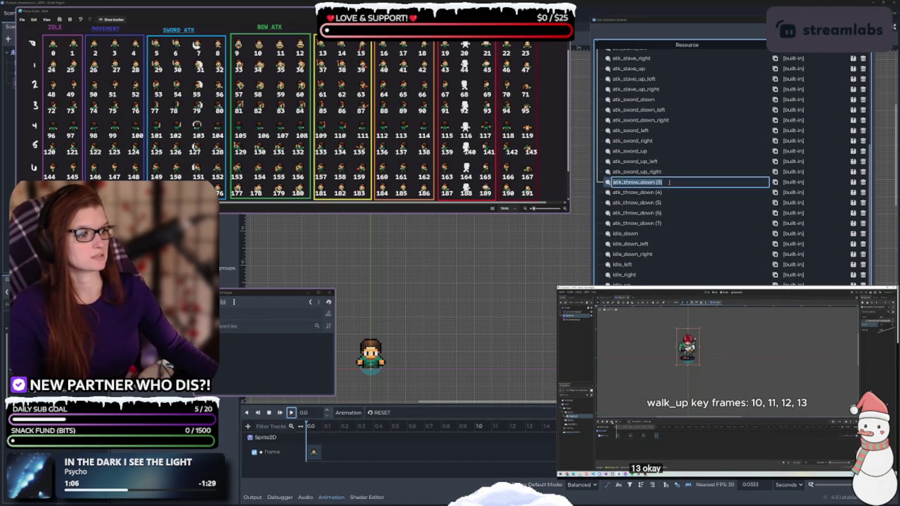
{"action": "left_click", "coordinate": [670, 183]}
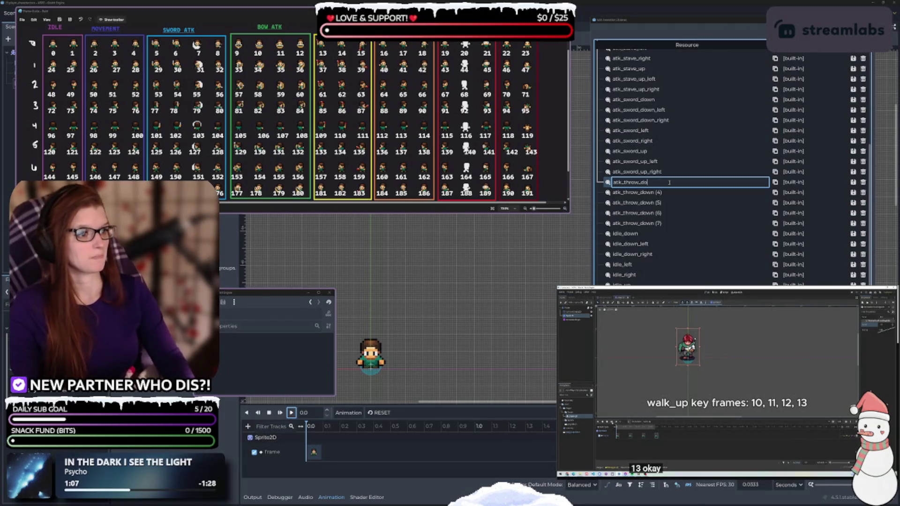
{"action": "key", "text": "Return"}
Rename the fourth copy to its left-throw name and the fifth copy to throw_up.
{"action": "double_click", "coordinate": [669, 183]}
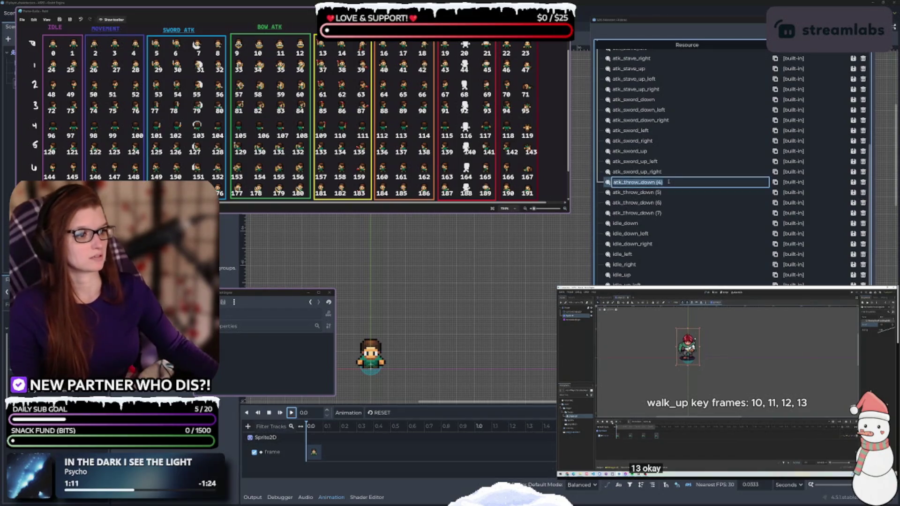
{"action": "left_click", "coordinate": [669, 182]}
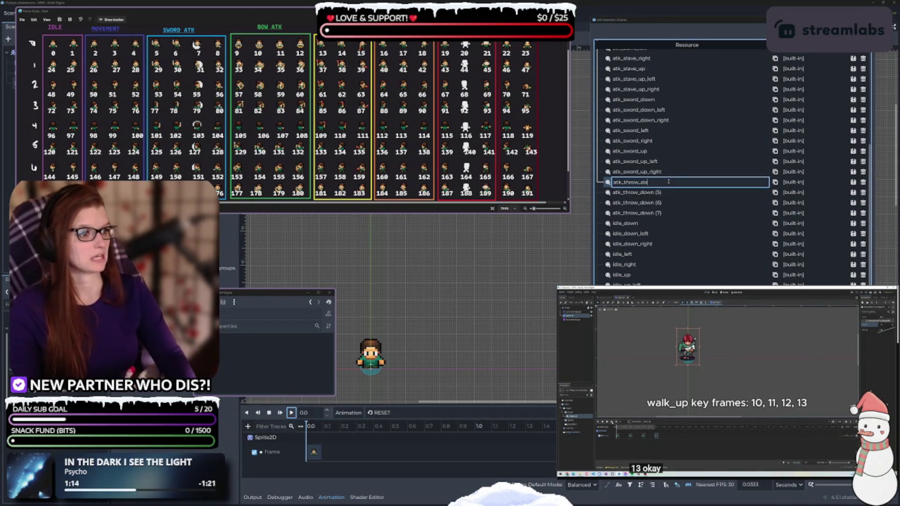
{"action": "type", "text": "left"}
{"action": "key", "text": "Return"}
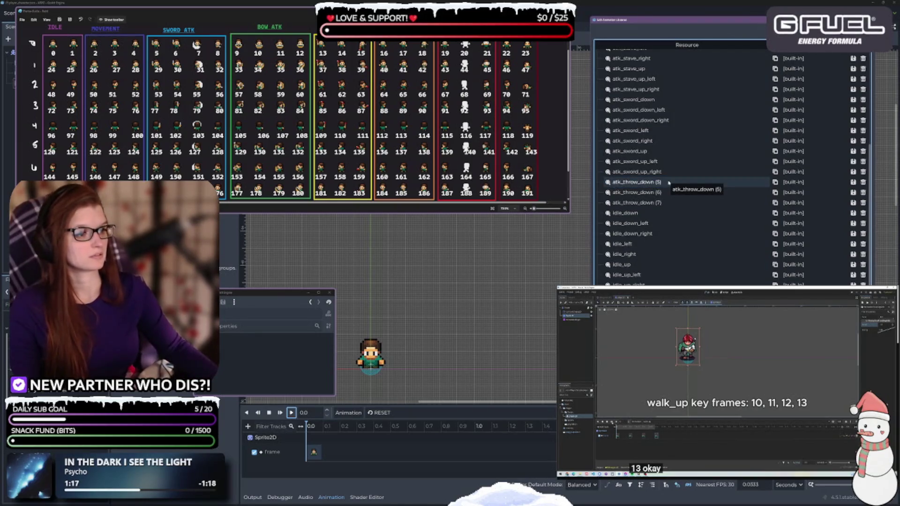
{"action": "double_click", "coordinate": [669, 182]}
{"action": "left_click", "coordinate": [665, 182]}
{"action": "type", "text": "throw_up"}
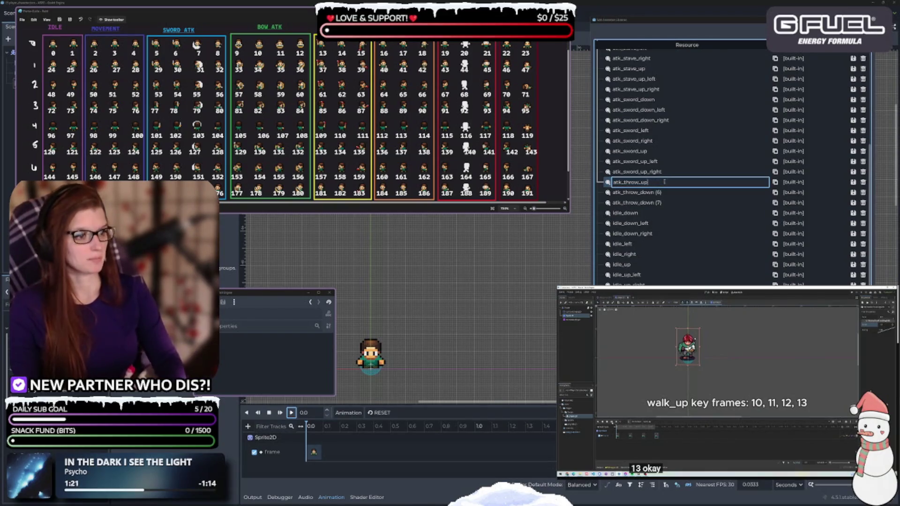
{"action": "key", "text": "Return"}
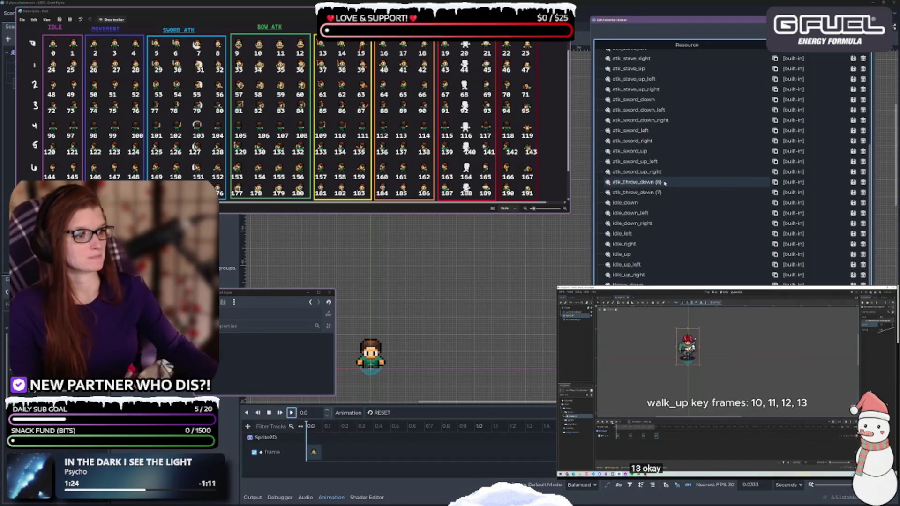
Rename the last two copies to throw_up_right and throw_up_left, then close the library.
{"action": "double_click", "coordinate": [672, 182]}
{"action": "left_click", "coordinate": [673, 182]}
{"action": "key", "text": "BackSpace"}
{"action": "key", "text": "BackSpace"}
{"action": "key", "text": "BackSpace"}
{"action": "type", "text": "up_right"}
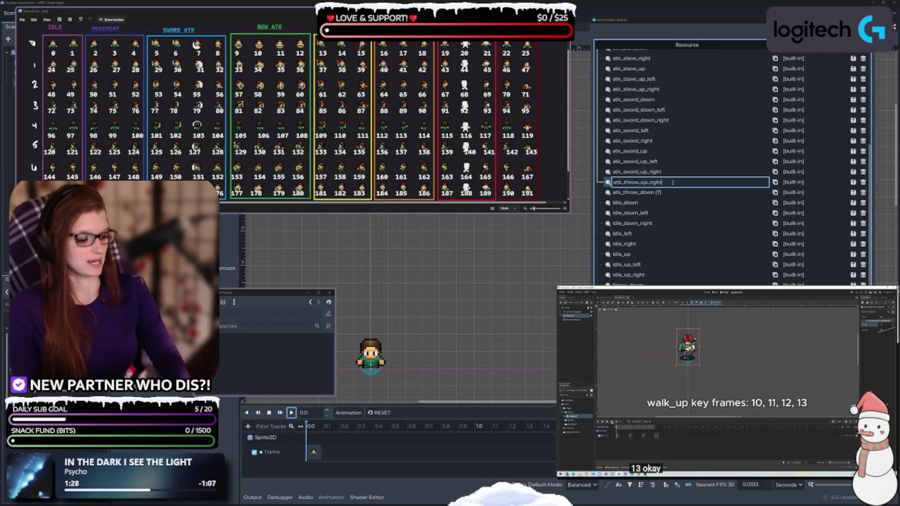
{"action": "key", "text": "Home"}
{"action": "key", "text": "Delete"}
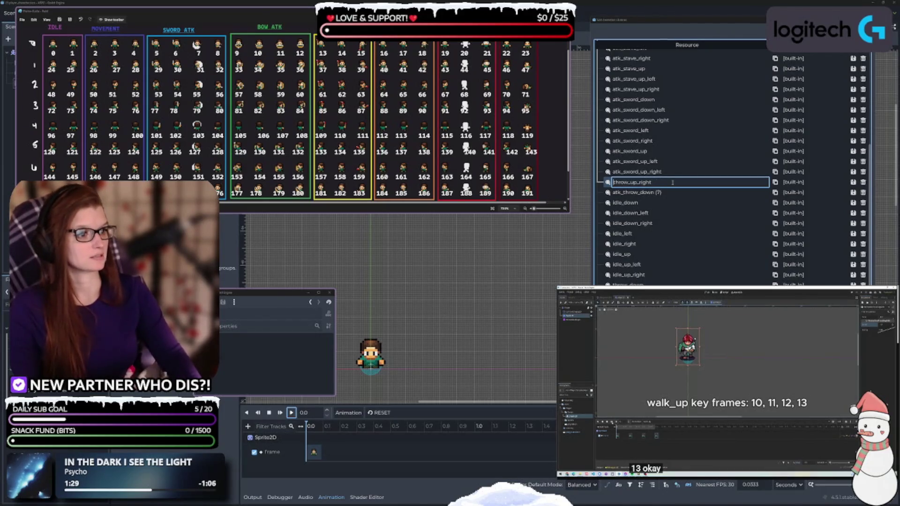
{"action": "key", "text": "Return"}
{"action": "double_click", "coordinate": [672, 182]}
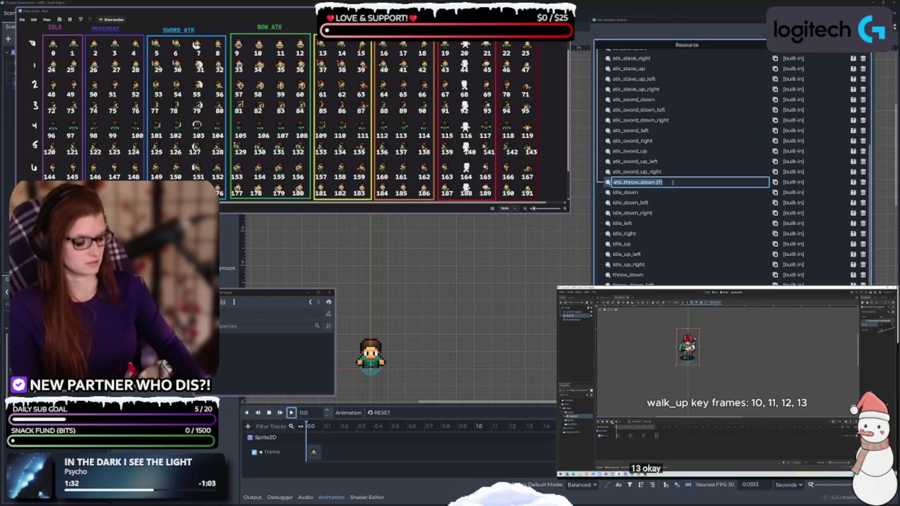
{"action": "key", "text": "End"}
{"action": "key", "text": "BackSpace"}
{"action": "key", "text": "BackSpace"}
{"action": "key", "text": "BackSpace"}
{"action": "type", "text": "u"}
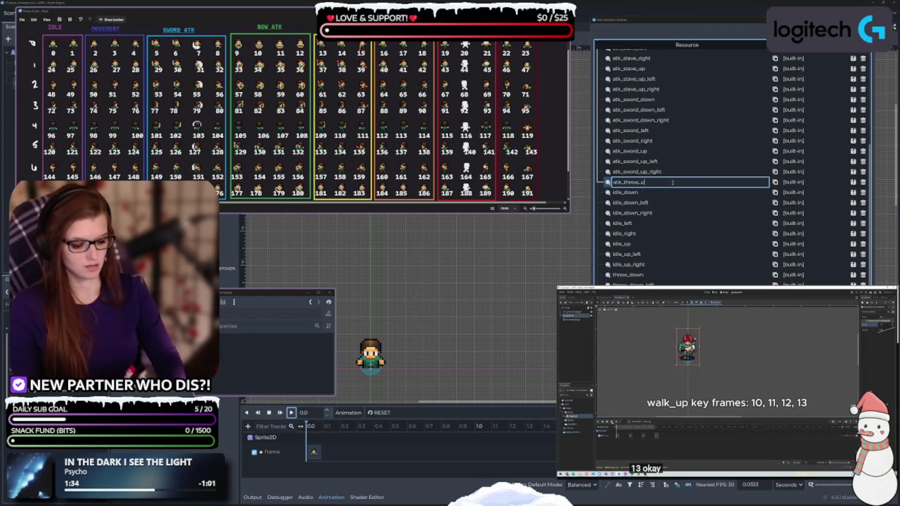
{"action": "type", "text": "p_left"}
{"action": "key", "text": "Return"}
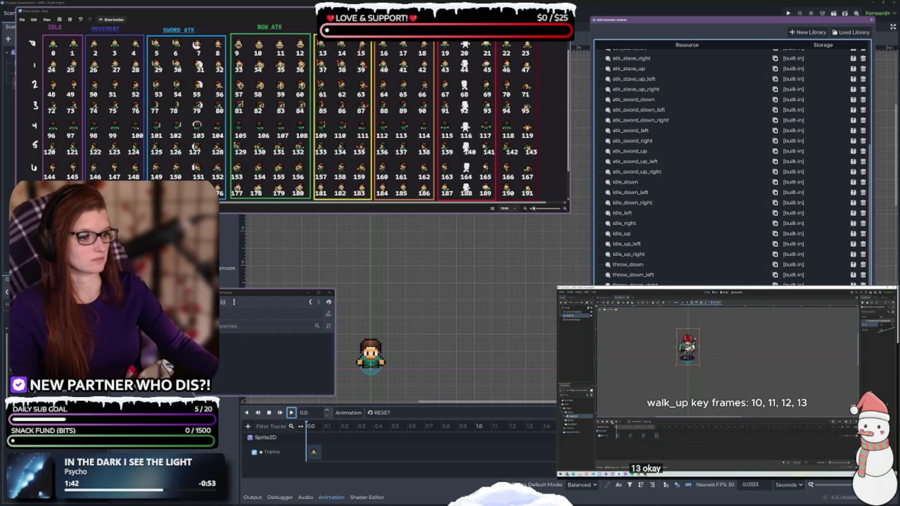
{"action": "key", "text": "Escape"}
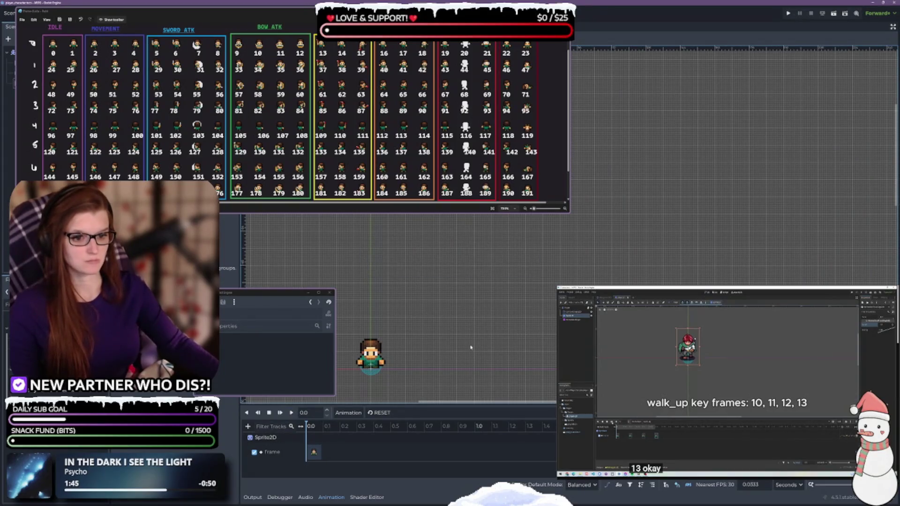
Switch to the throw_down animation and preview it.
{"action": "left_click", "coordinate": [381, 412]}
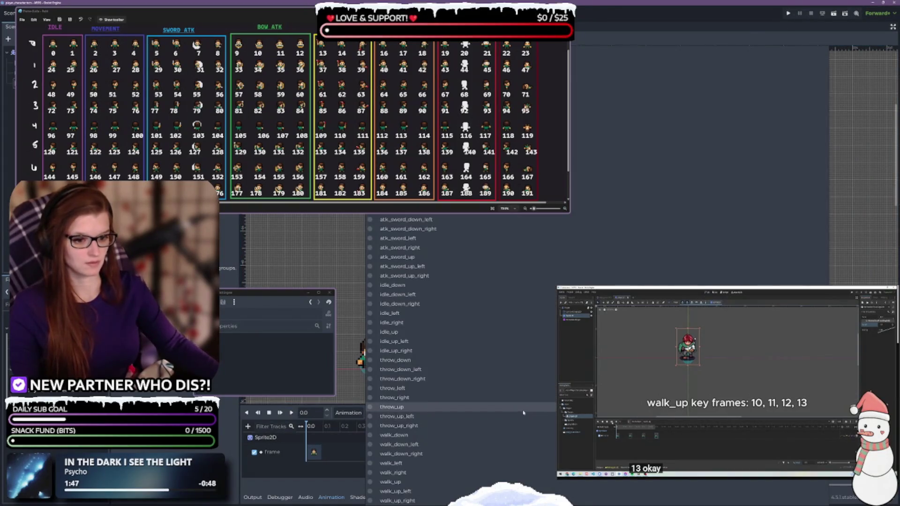
{"action": "left_click", "coordinate": [376, 360]}
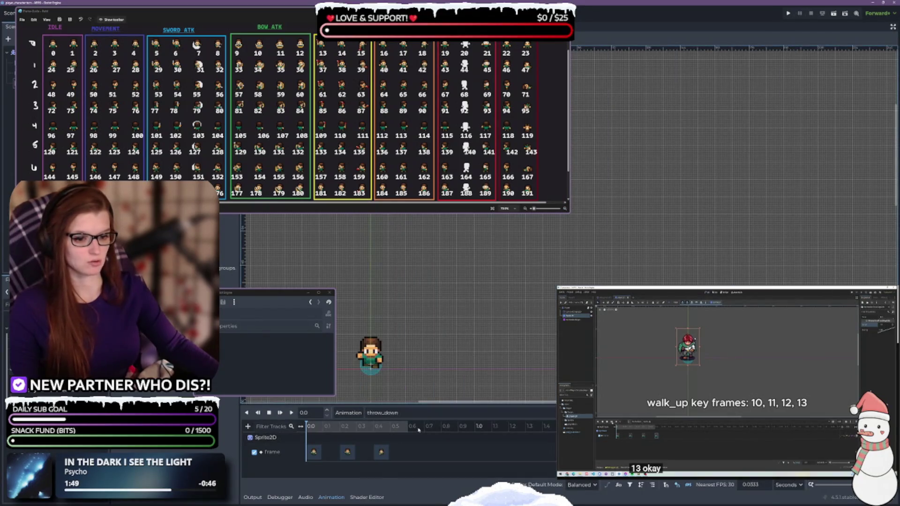
{"action": "left_click", "coordinate": [292, 413]}
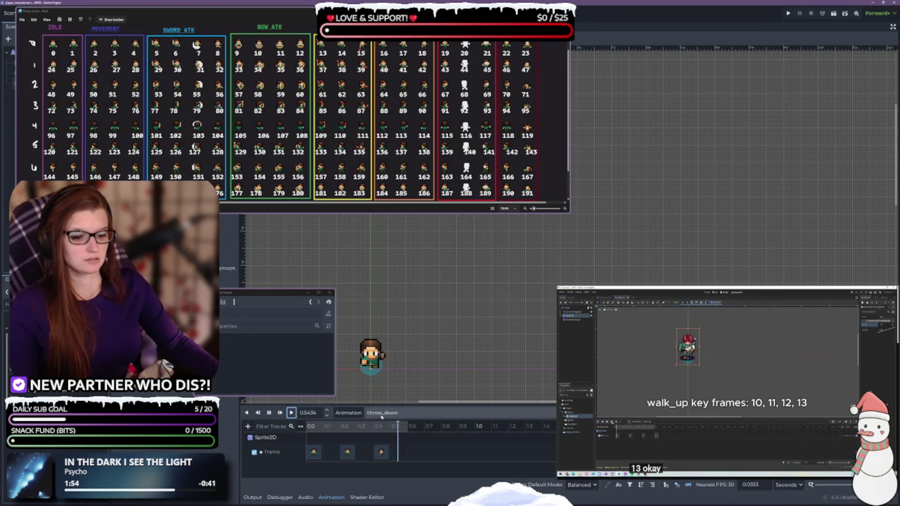
Key throw_down_left's three Frame keys from frame 184 upward and preview it.
{"action": "left_click", "coordinate": [382, 413]}
{"action": "left_click", "coordinate": [368, 369]}
{"action": "left_click_drag", "start_coordinate": [553, 464], "coordinate": [246, 444]}
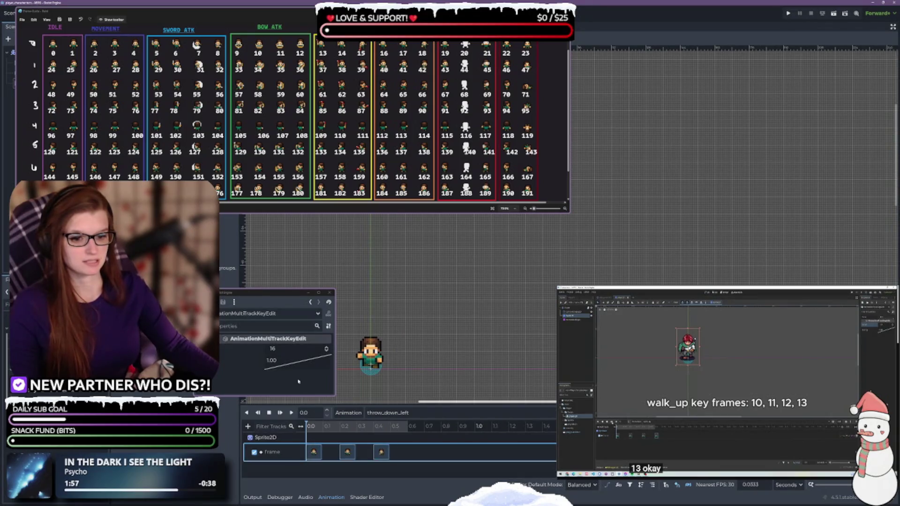
{"action": "left_click", "coordinate": [283, 351]}
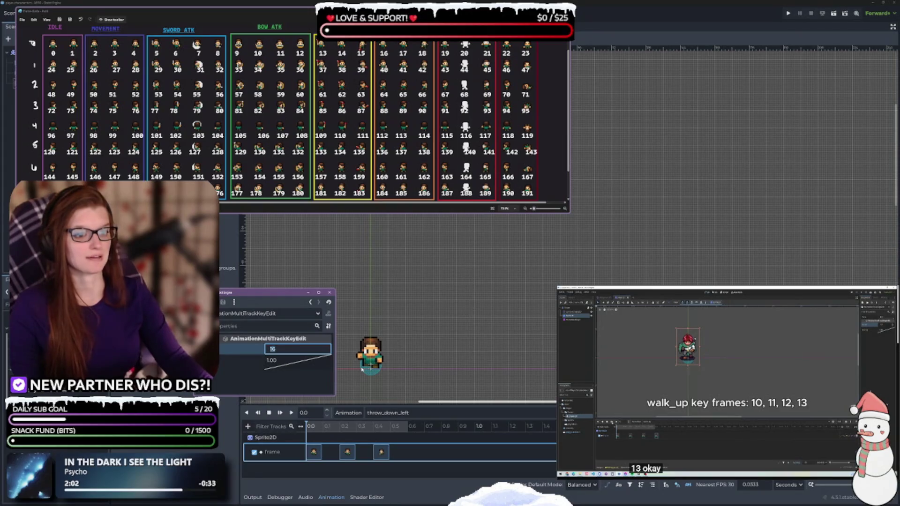
{"action": "type", "text": "184"}
{"action": "key", "text": "Return"}
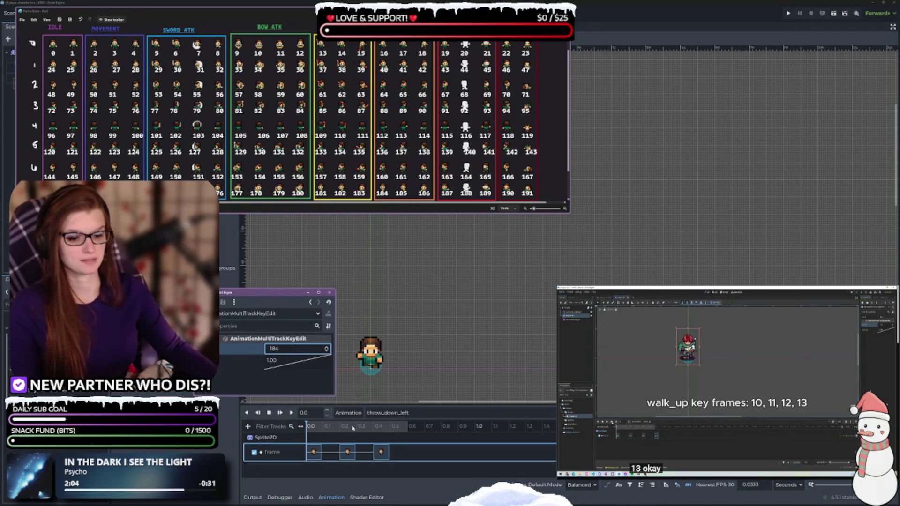
{"action": "left_click", "coordinate": [348, 452]}
{"action": "left_click", "coordinate": [326, 359]}
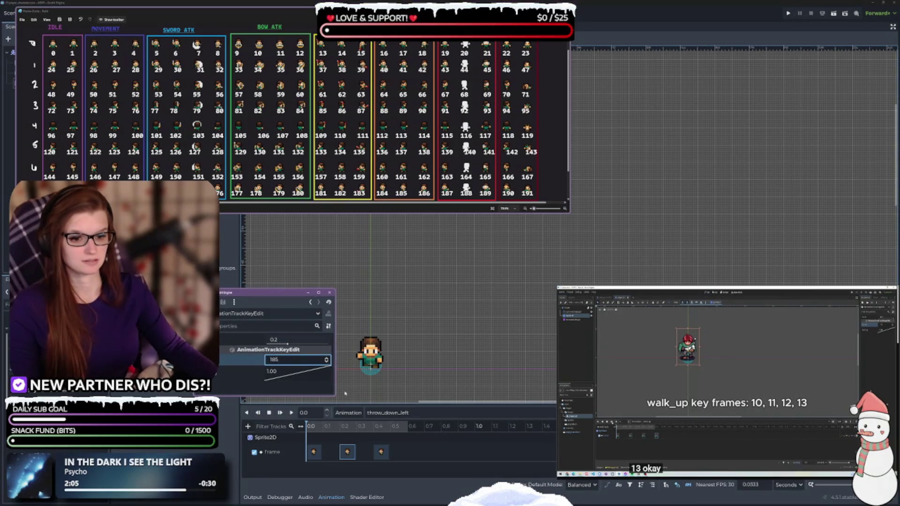
{"action": "left_click", "coordinate": [381, 452]}
{"action": "left_click", "coordinate": [326, 358]}
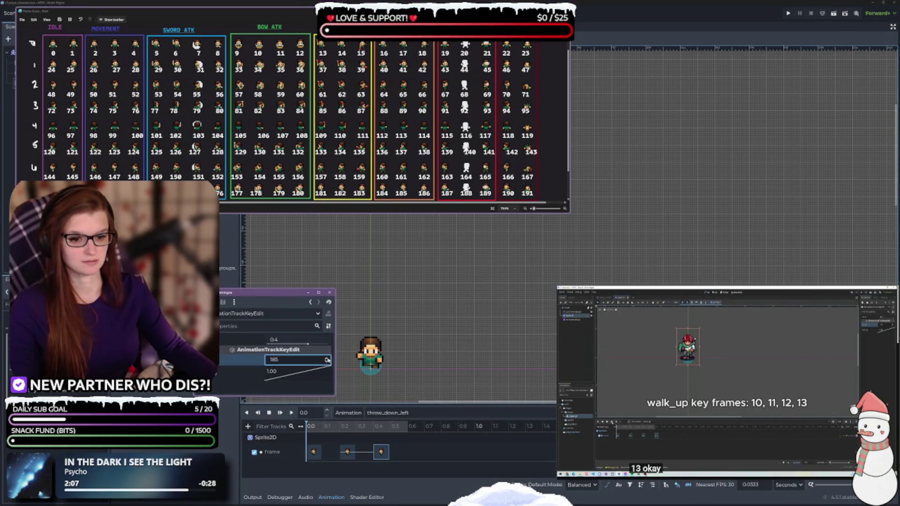
{"action": "left_click", "coordinate": [292, 413]}
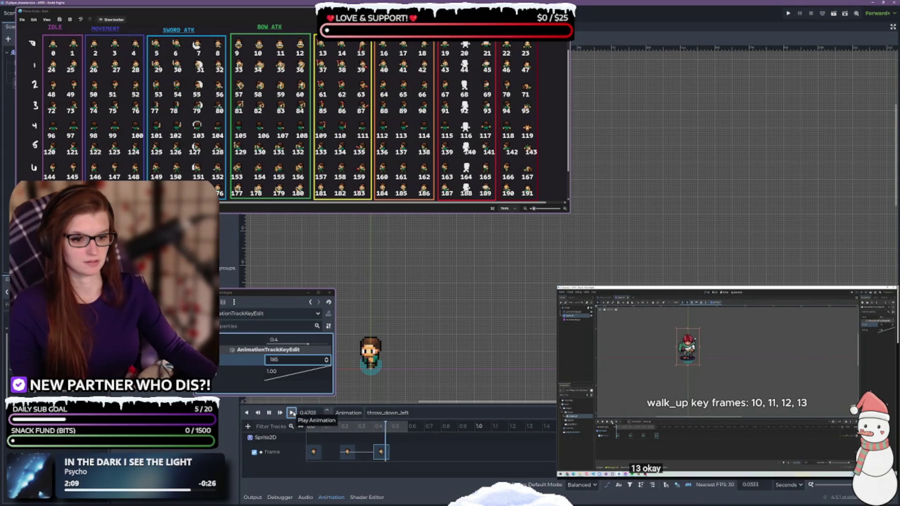
Key throw_down_right's three Frame keys to frames 40, 41 and 42 and preview it.
{"action": "left_click", "coordinate": [388, 413]}
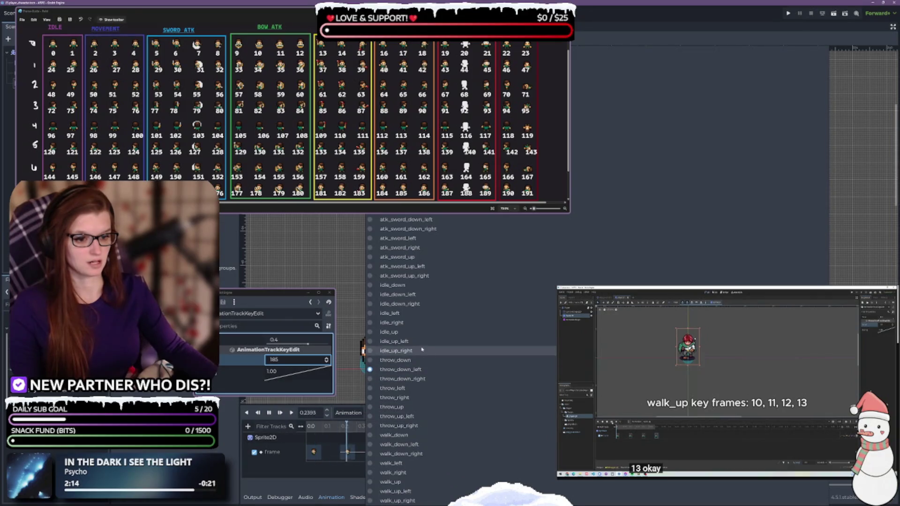
{"action": "left_click", "coordinate": [401, 379]}
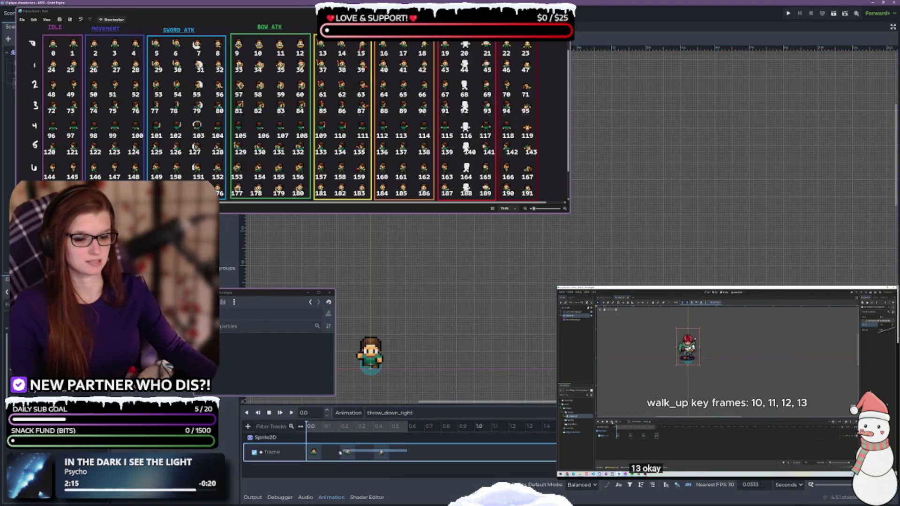
{"action": "left_click_drag", "start_coordinate": [403, 459], "coordinate": [316, 439]}
{"action": "left_click", "coordinate": [300, 349]}
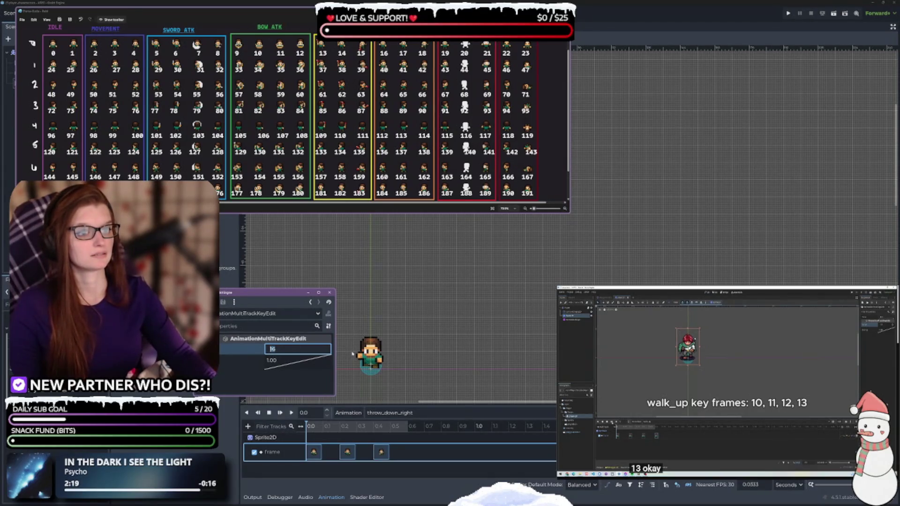
{"action": "type", "text": "0"}
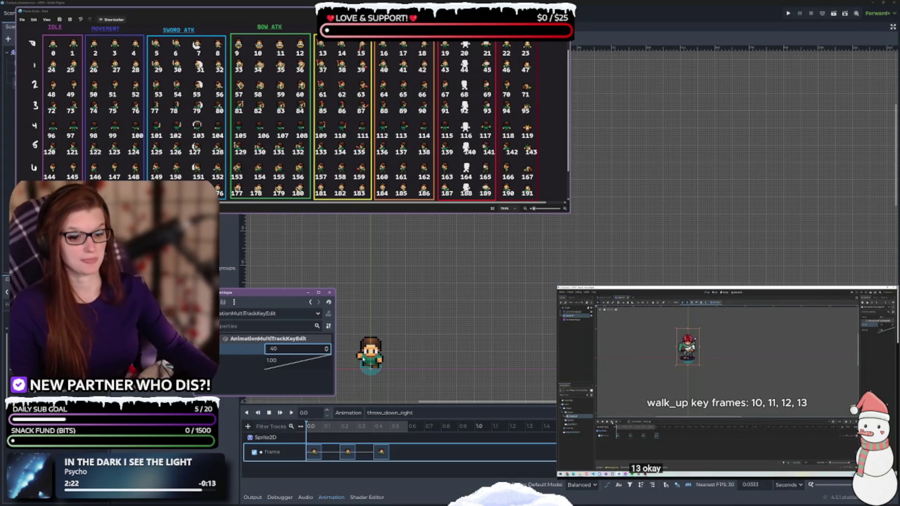
{"action": "left_click", "coordinate": [347, 452]}
{"action": "left_click", "coordinate": [382, 452]}
{"action": "double_click", "coordinate": [327, 359]}
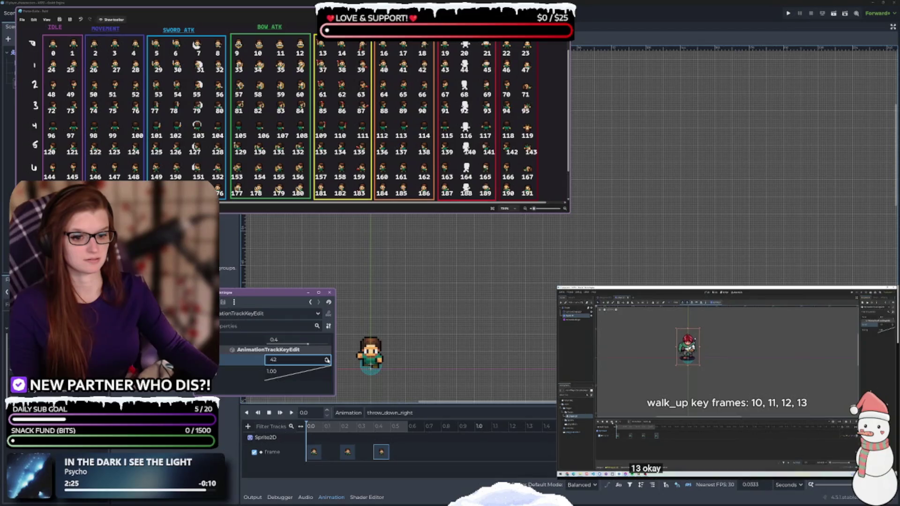
{"action": "left_click", "coordinate": [291, 412]}
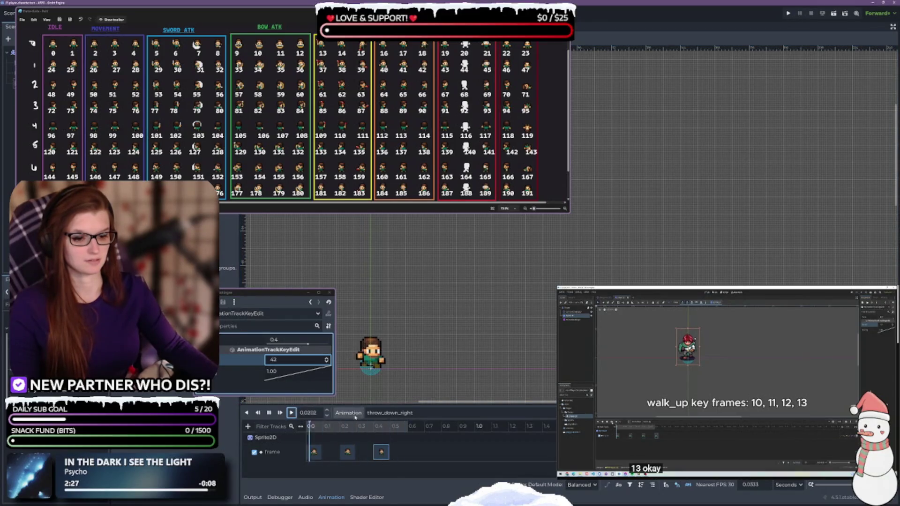
{"action": "left_click", "coordinate": [381, 413]}
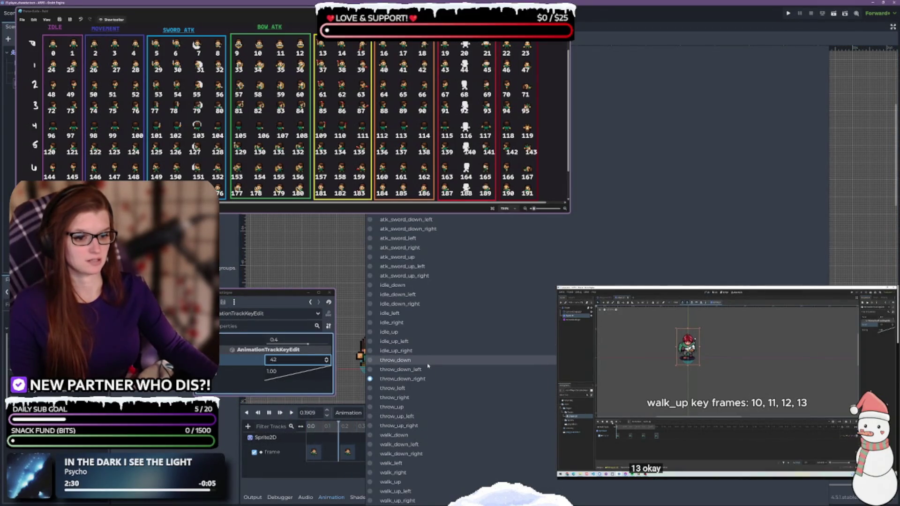
Key throw_left's Frame track to frames 160–162 and preview it.
{"action": "left_click", "coordinate": [422, 388]}
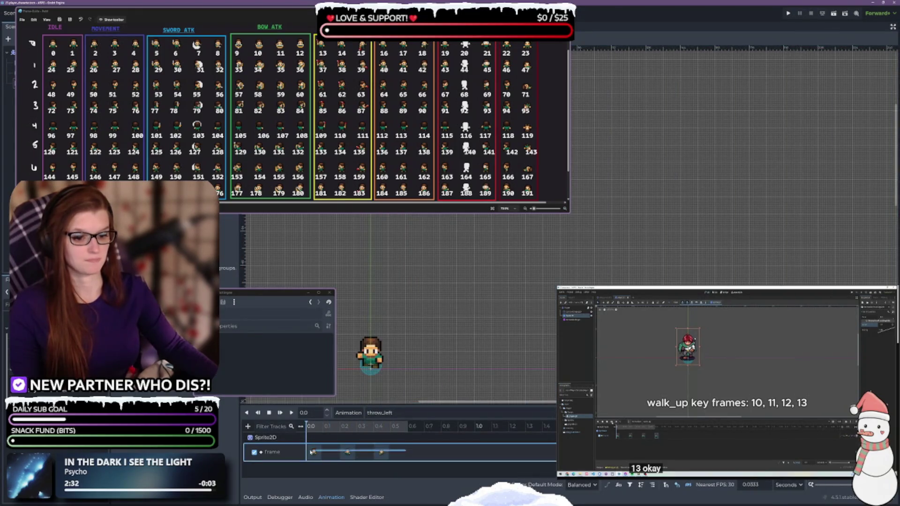
{"action": "left_click_drag", "start_coordinate": [312, 451], "coordinate": [311, 452]}
{"action": "left_click", "coordinate": [309, 352]}
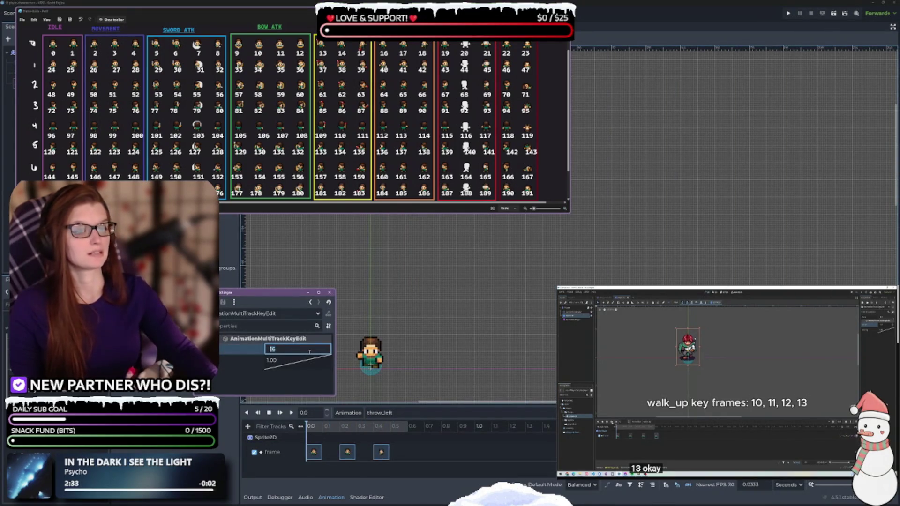
{"action": "type", "text": "160"}
{"action": "key", "text": "Return"}
{"action": "left_click", "coordinate": [347, 451]}
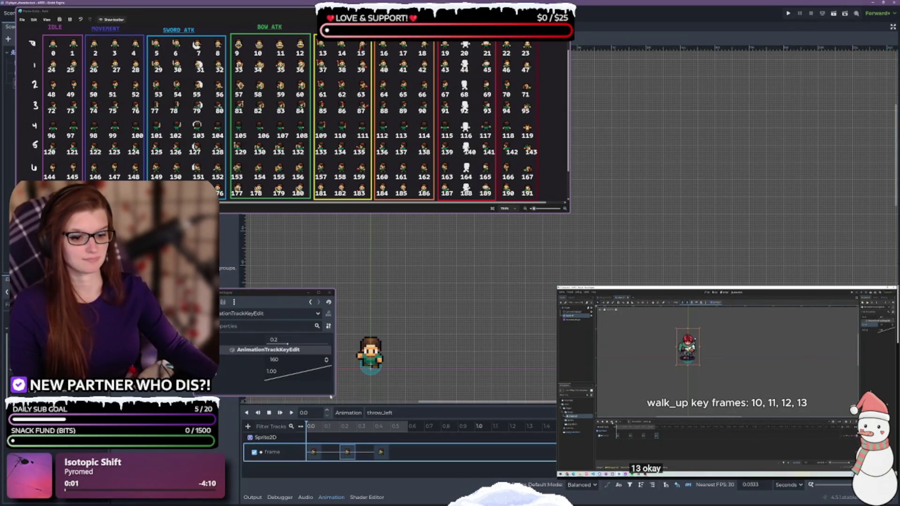
{"action": "left_click", "coordinate": [381, 451]}
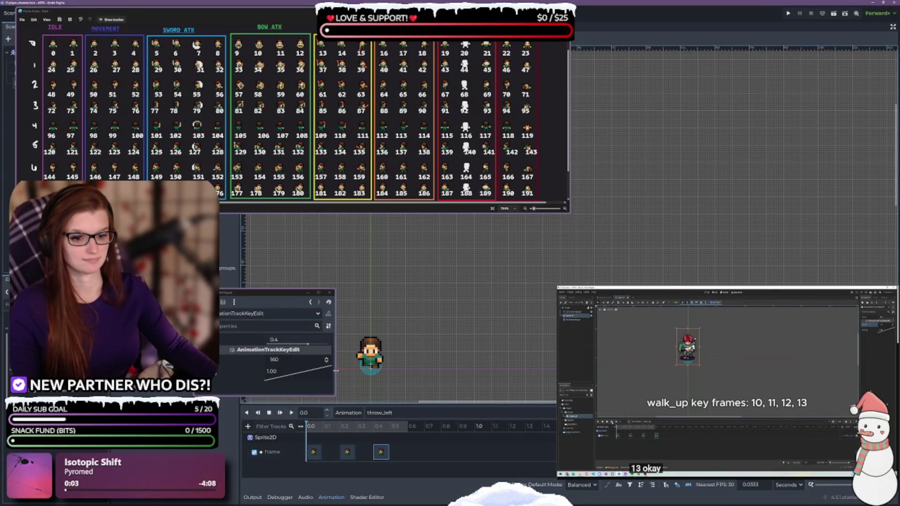
{"action": "double_click", "coordinate": [327, 358]}
{"action": "left_click", "coordinate": [292, 413]}
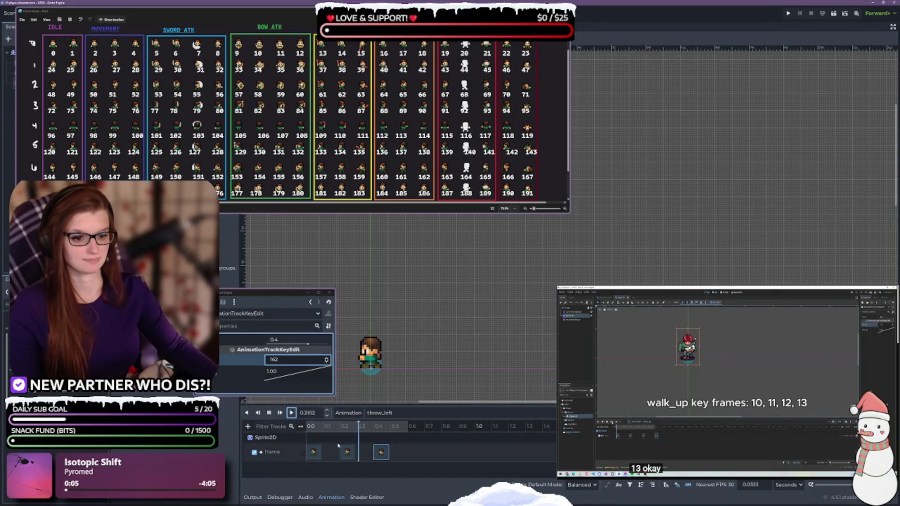
Key throw_right's Frame track to frames 64–66 and preview it.
{"action": "left_click", "coordinate": [412, 412]}
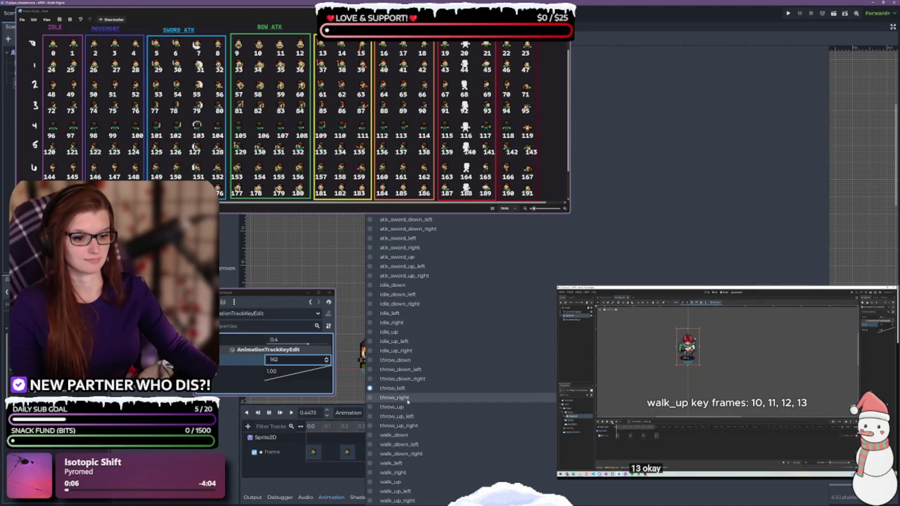
{"action": "left_click", "coordinate": [413, 397]}
{"action": "left_click", "coordinate": [325, 351]}
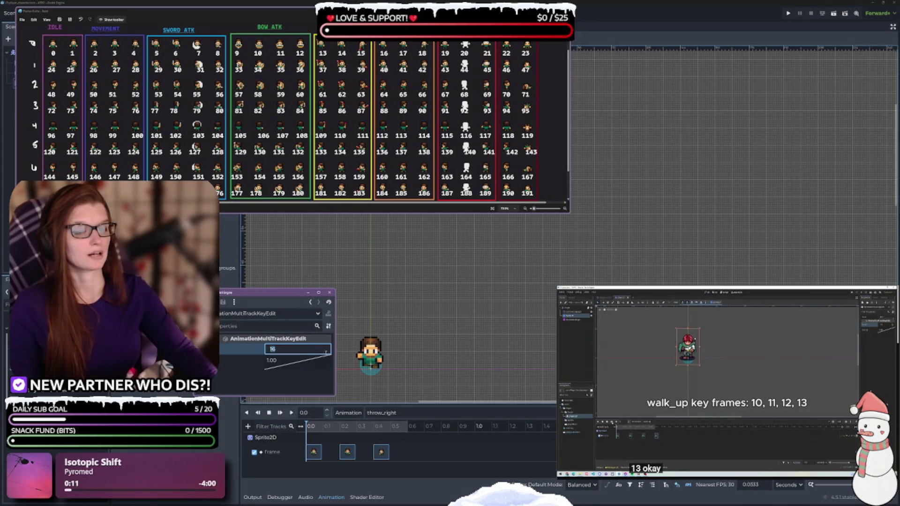
{"action": "key", "text": "Return"}
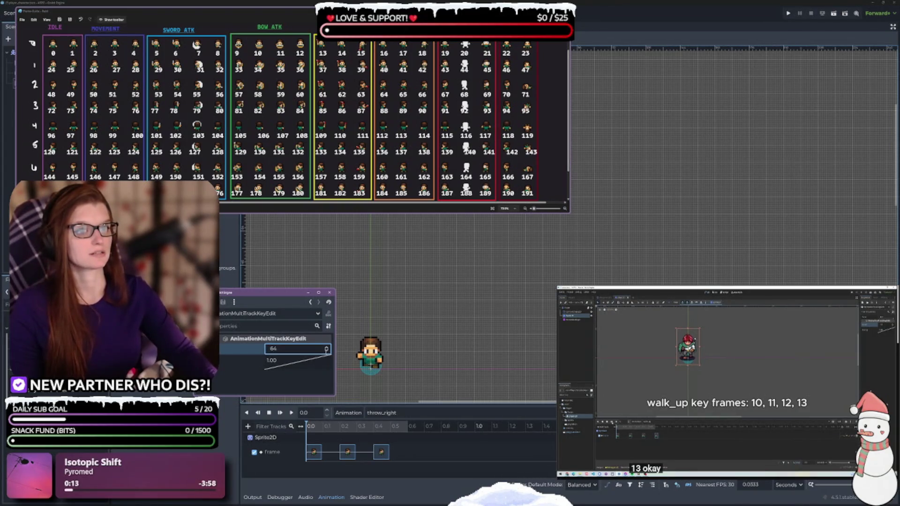
{"action": "left_click", "coordinate": [347, 452]}
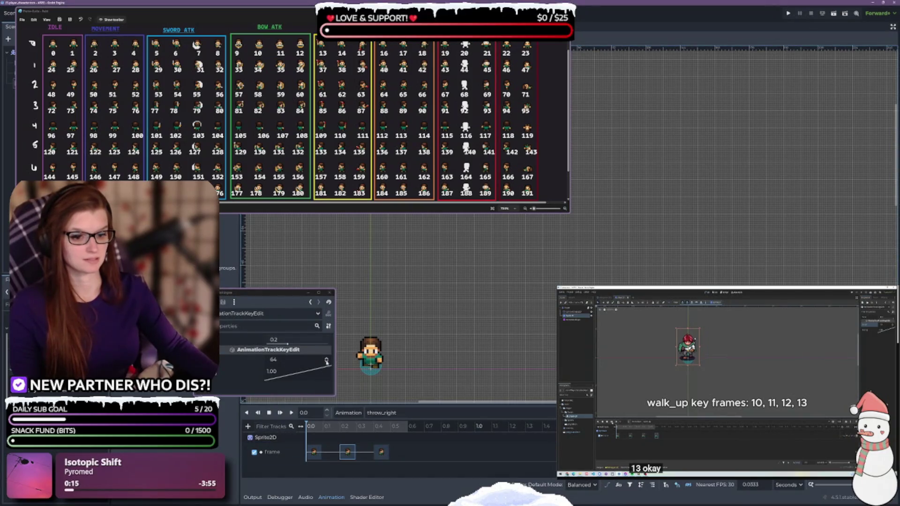
{"action": "left_click", "coordinate": [381, 452]}
{"action": "left_click", "coordinate": [327, 359]}
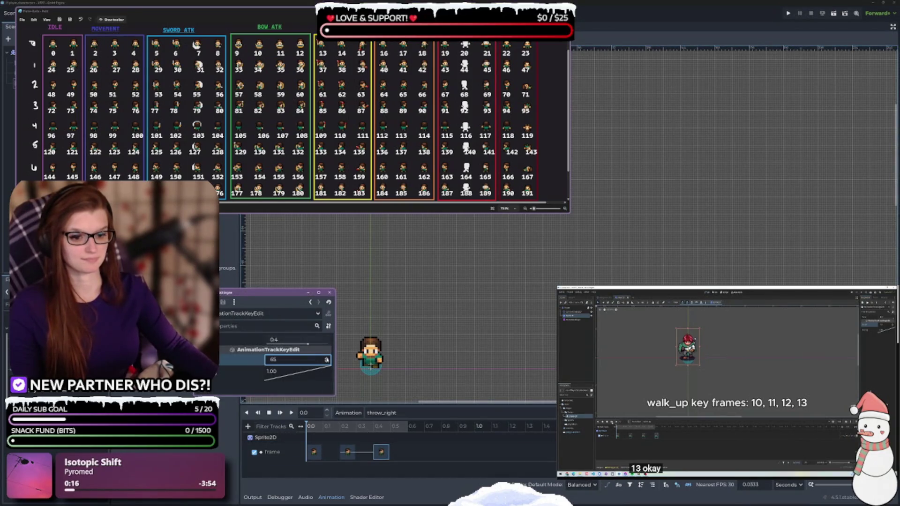
{"action": "left_click", "coordinate": [291, 413]}
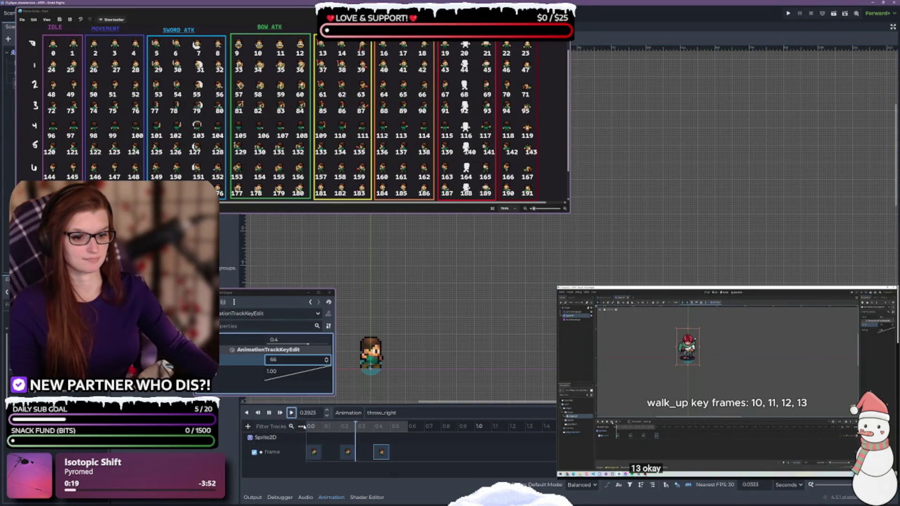
Key throw_up's Frame track to frames 112–114 and preview it.
{"action": "left_click", "coordinate": [381, 413]}
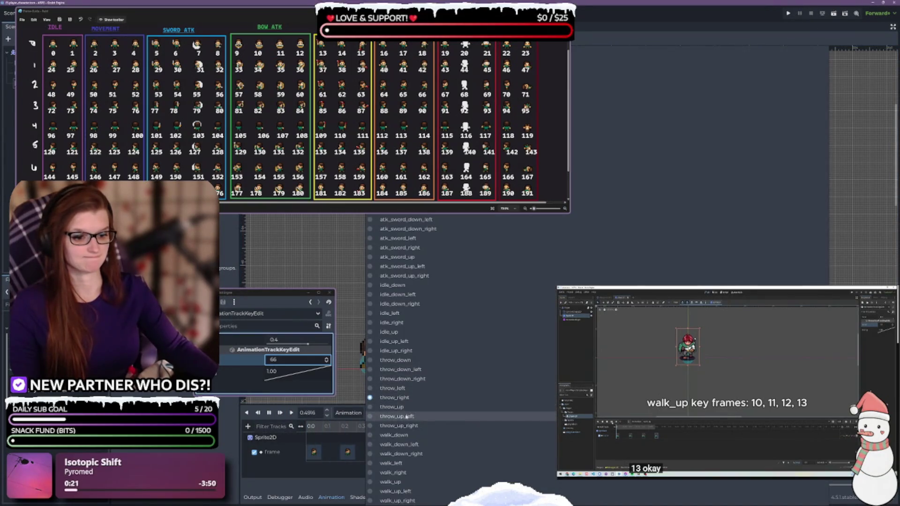
{"action": "left_click", "coordinate": [392, 407]}
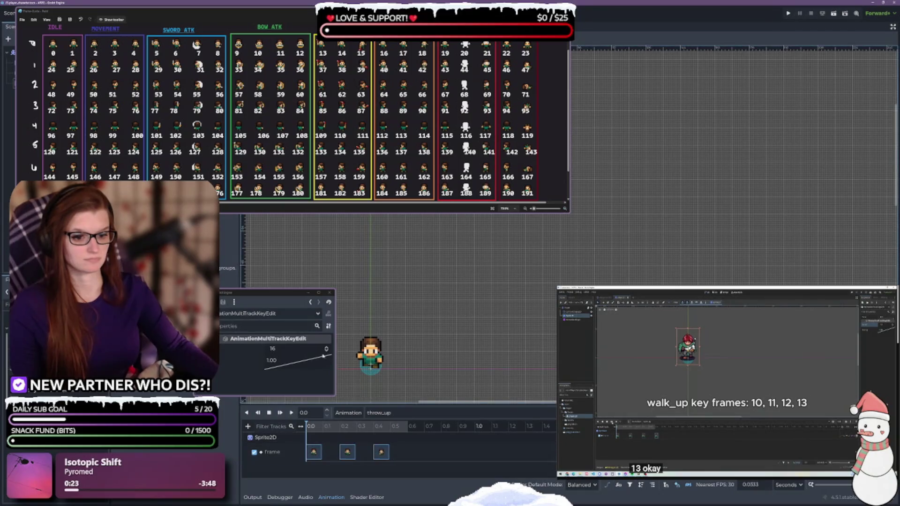
{"action": "left_click", "coordinate": [311, 350]}
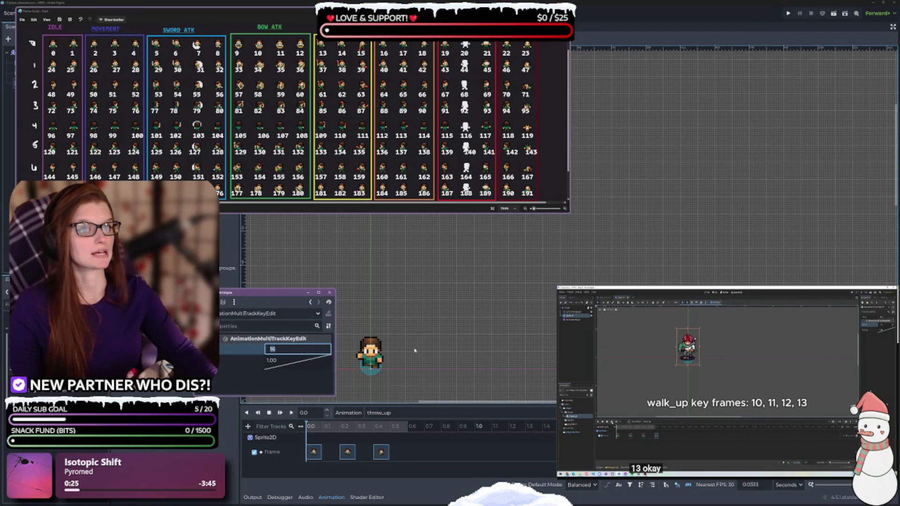
{"action": "key", "text": "Return"}
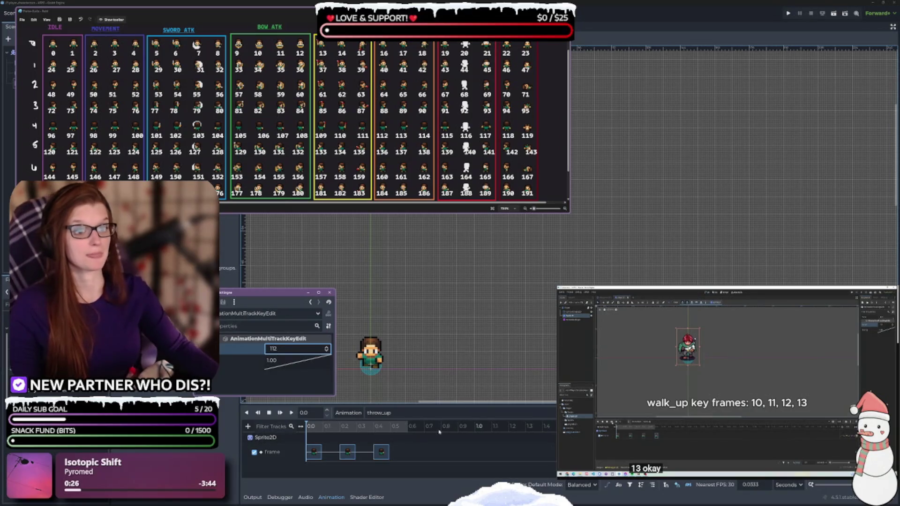
{"action": "left_click", "coordinate": [348, 452]}
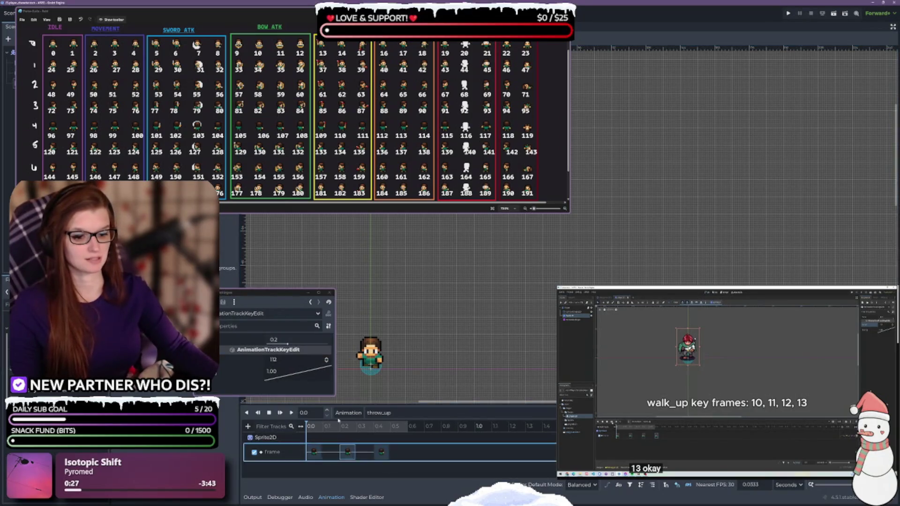
{"action": "left_click", "coordinate": [381, 452]}
{"action": "left_click", "coordinate": [327, 358]}
{"action": "left_click", "coordinate": [326, 359]}
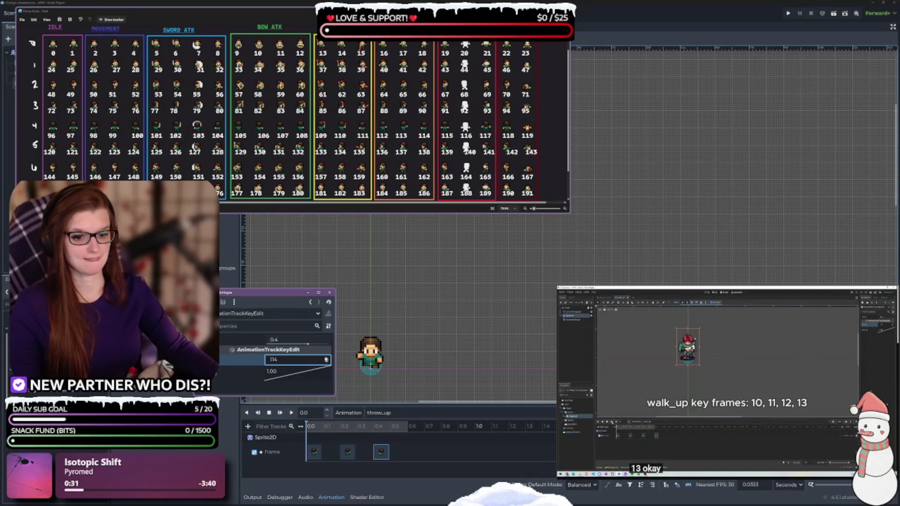
{"action": "left_click", "coordinate": [292, 412]}
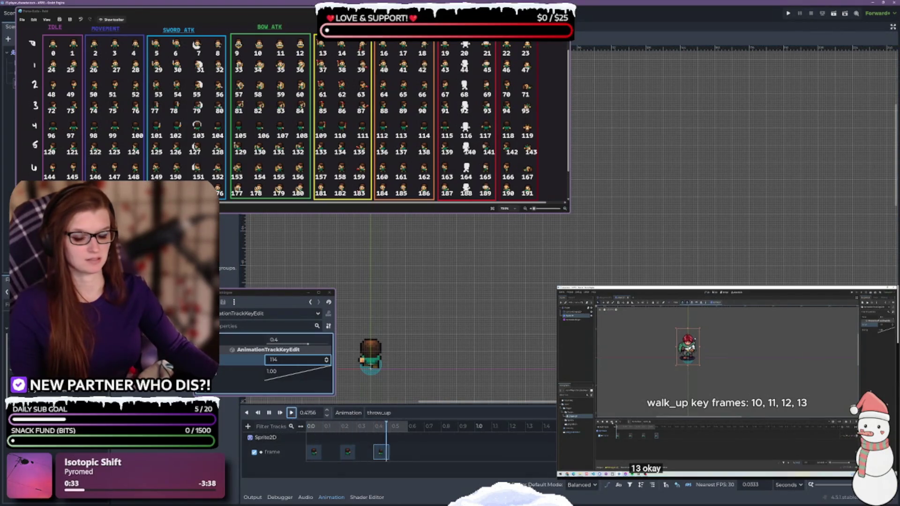
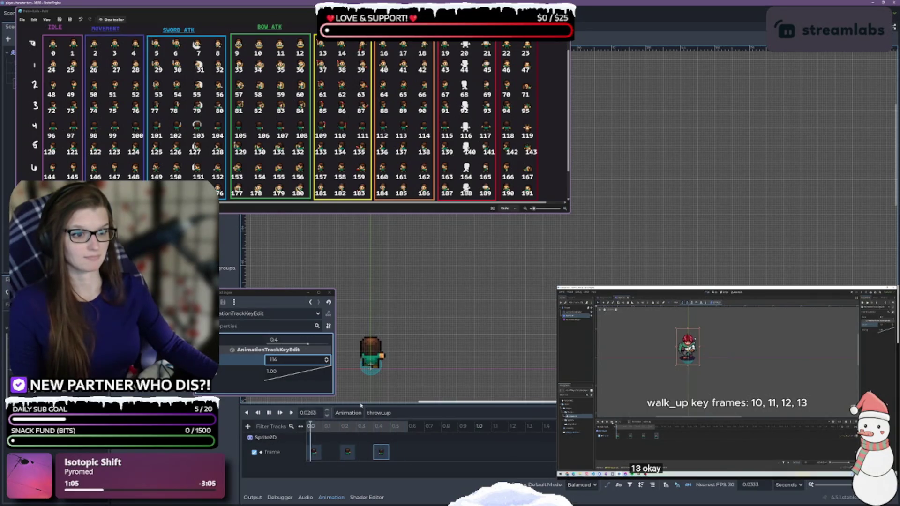
Load throw_up_left and set all three Frame keys to 136.
{"action": "left_click", "coordinate": [382, 412]}
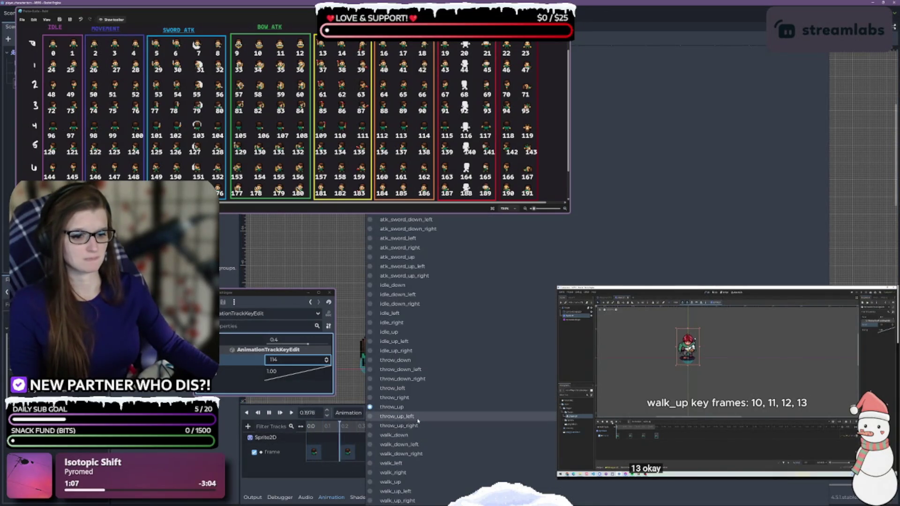
{"action": "left_click", "coordinate": [418, 421]}
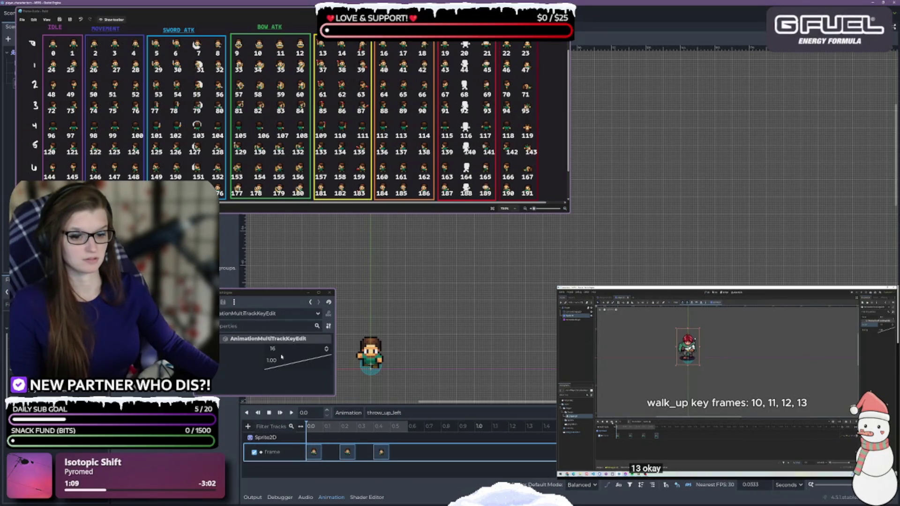
{"action": "left_click", "coordinate": [283, 349]}
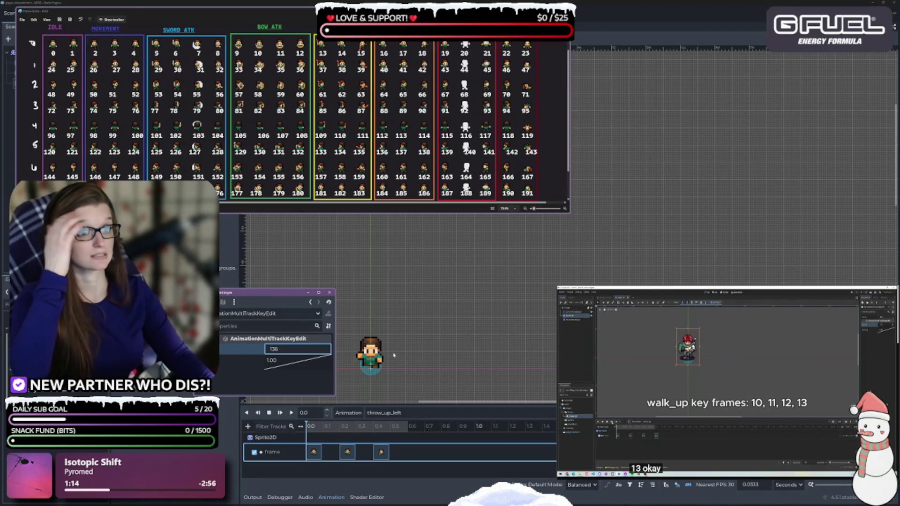
{"action": "type", "text": "136"}
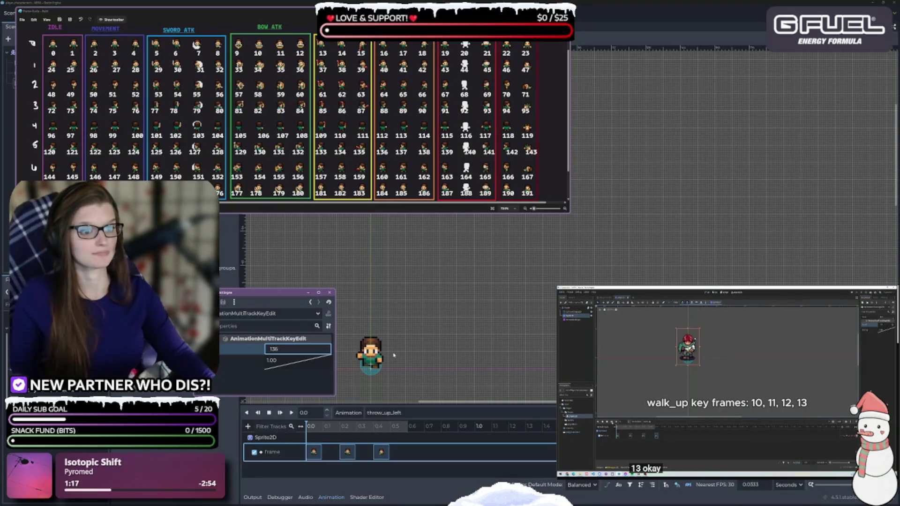
{"action": "key", "text": "Return"}
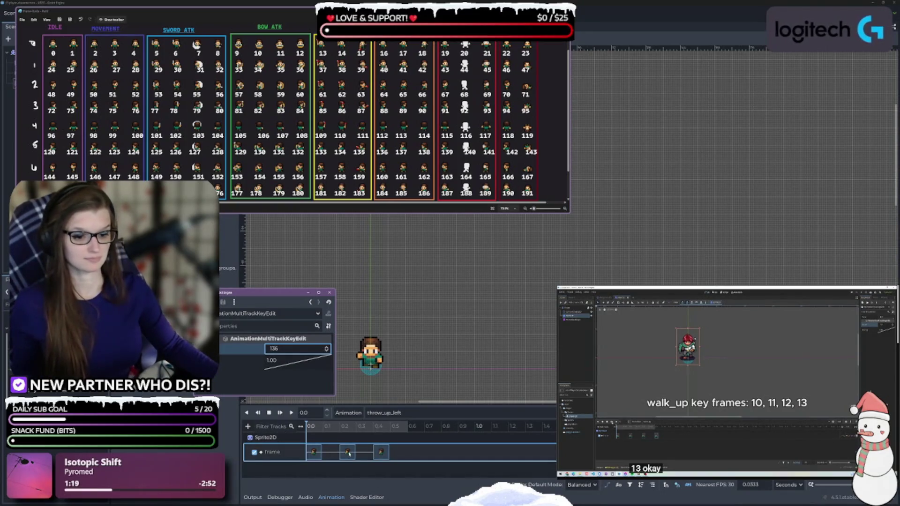
Raise the last Frame key to 138 and preview throw_up_left.
{"action": "left_click", "coordinate": [347, 452]}
{"action": "left_click", "coordinate": [380, 452]}
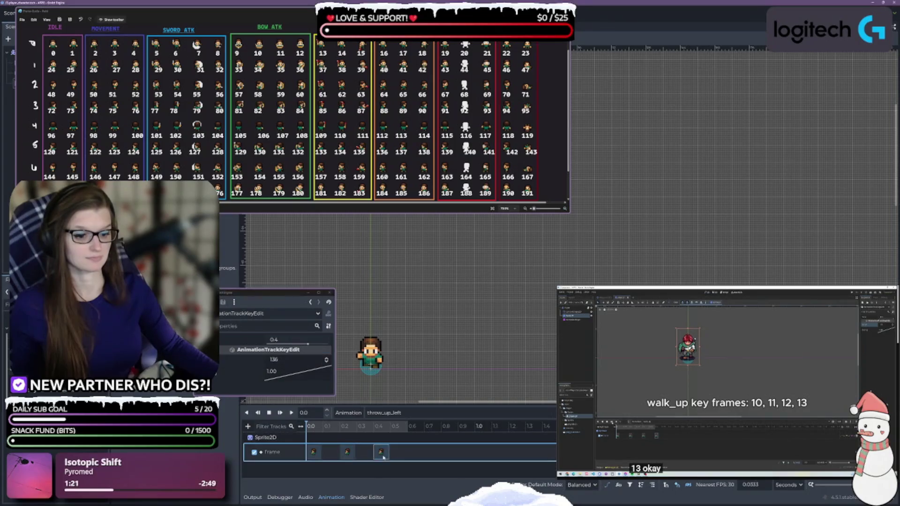
{"action": "left_click", "coordinate": [326, 358]}
{"action": "left_click", "coordinate": [326, 358]}
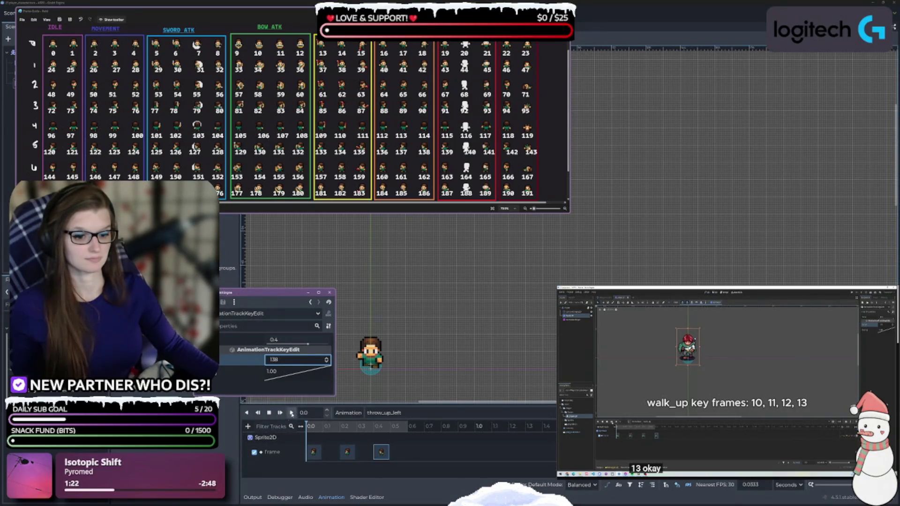
{"action": "left_click", "coordinate": [290, 414]}
{"action": "left_click", "coordinate": [385, 412]}
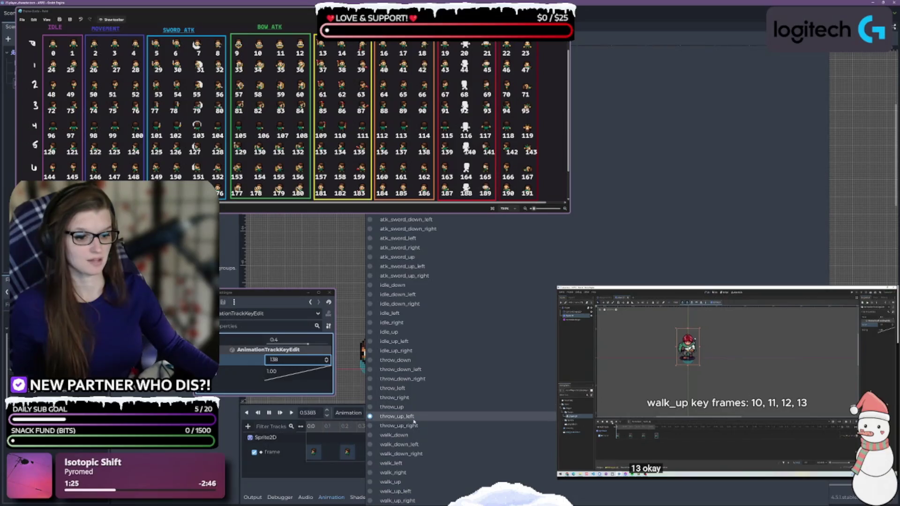
Load throw_up_right and set all three Frame keys to 88.
{"action": "left_click", "coordinate": [399, 426]}
{"action": "left_click_drag", "start_coordinate": [394, 464], "coordinate": [307, 443]}
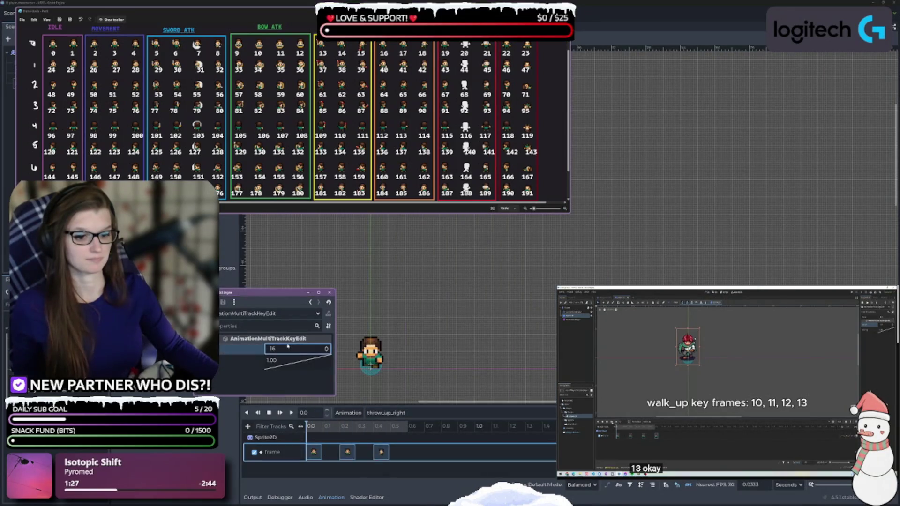
{"action": "type", "text": "88"}
{"action": "key", "text": "Return"}
Set the middle and last keys to frames 89 and 90, preview, and save the scene.
{"action": "left_click", "coordinate": [348, 452]}
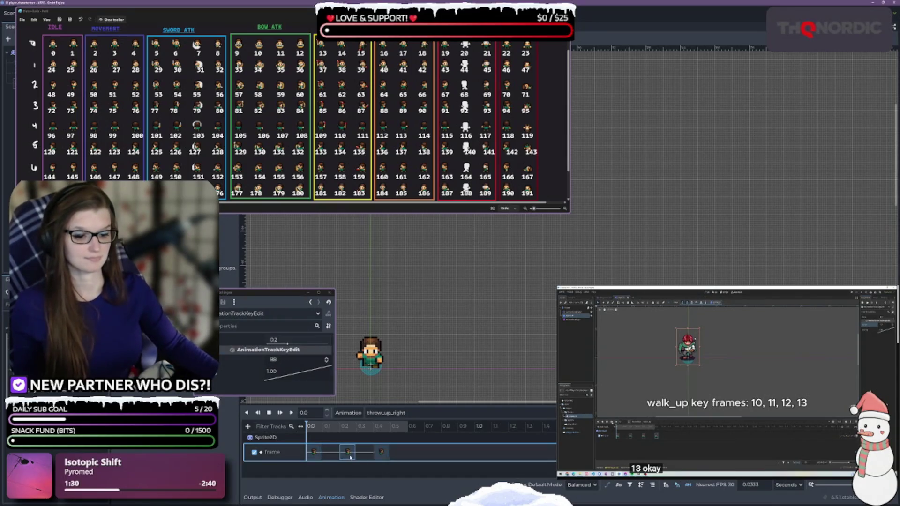
{"action": "left_click", "coordinate": [327, 358]}
{"action": "left_click", "coordinate": [381, 452]}
{"action": "left_click", "coordinate": [327, 358]}
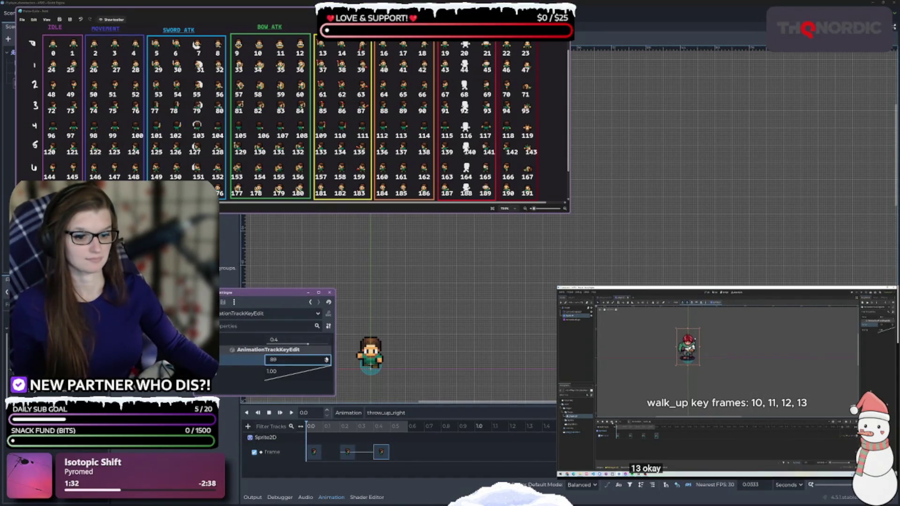
{"action": "left_click", "coordinate": [291, 412]}
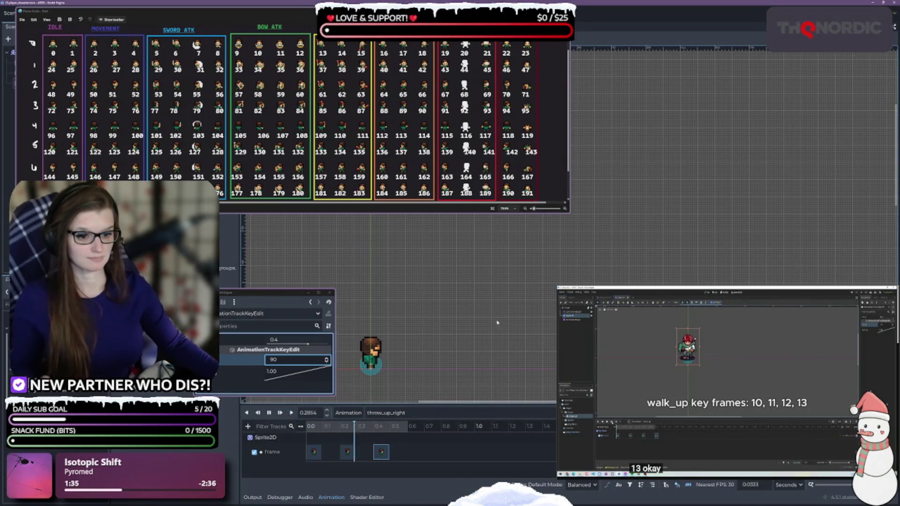
{"action": "key", "text": "ctrl+s"}
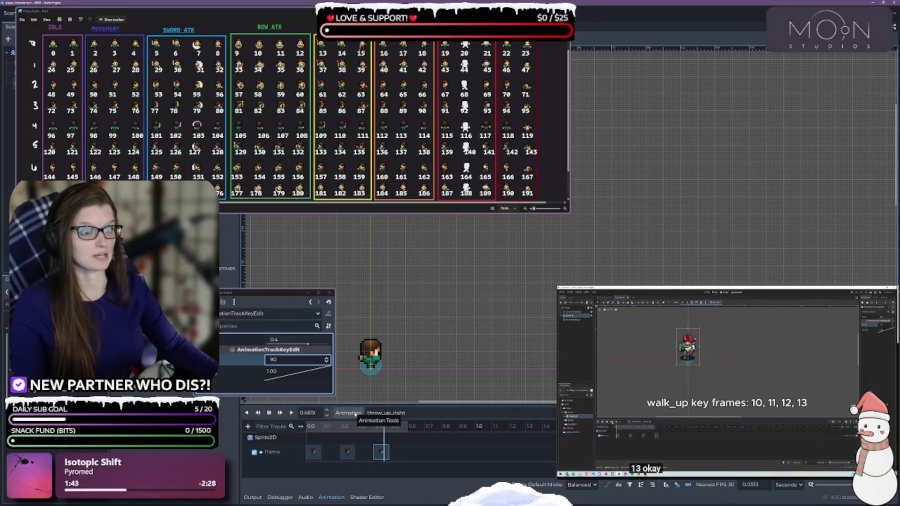
{"action": "left_click", "coordinate": [356, 414]}
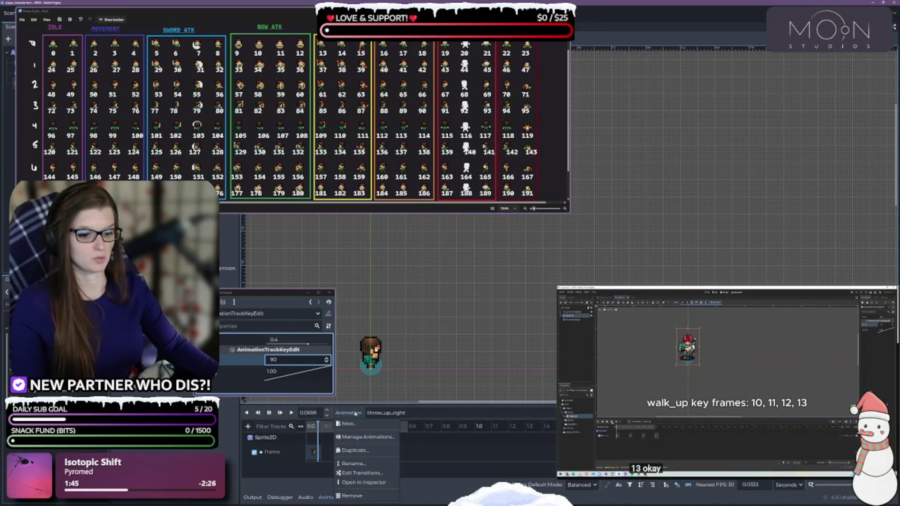
Duplicate throw_up_right as a new animation named take_dmg_down.
{"action": "left_click", "coordinate": [355, 450]}
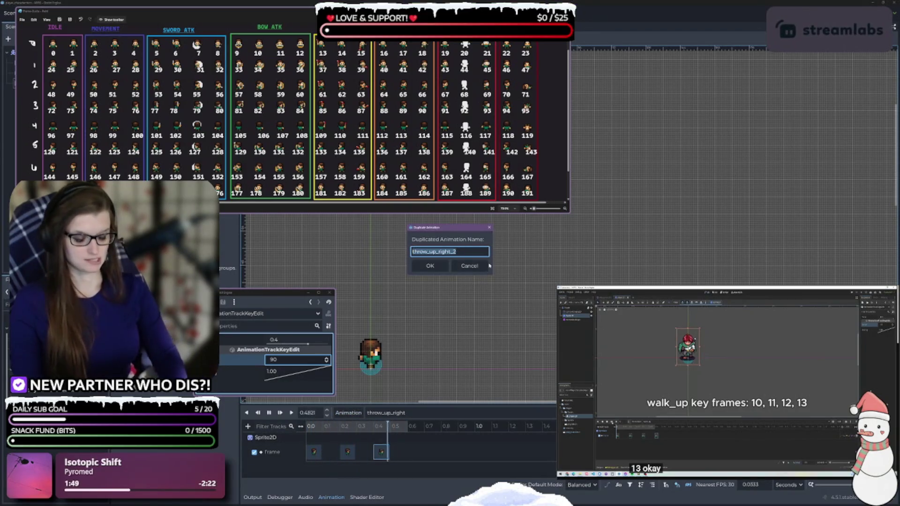
{"action": "type", "text": "hit"}
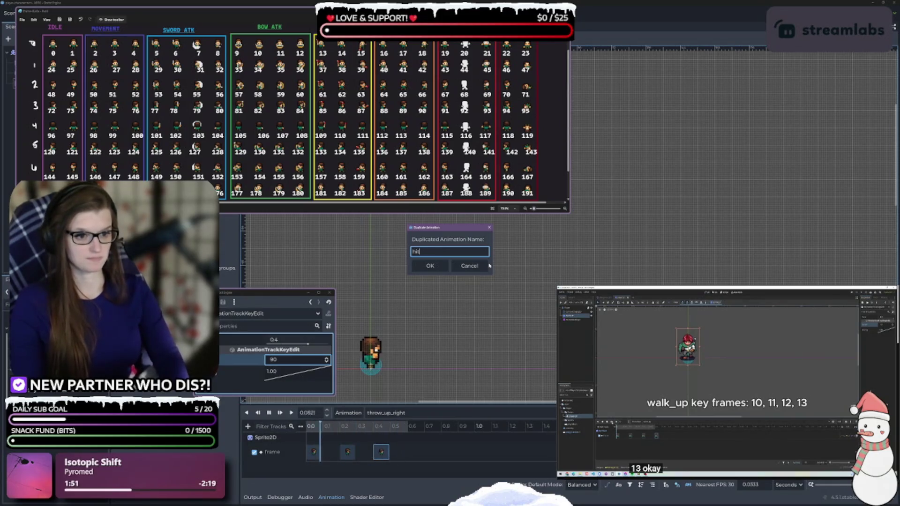
{"action": "type", "text": "_r"}
{"action": "type", "text": "down"}
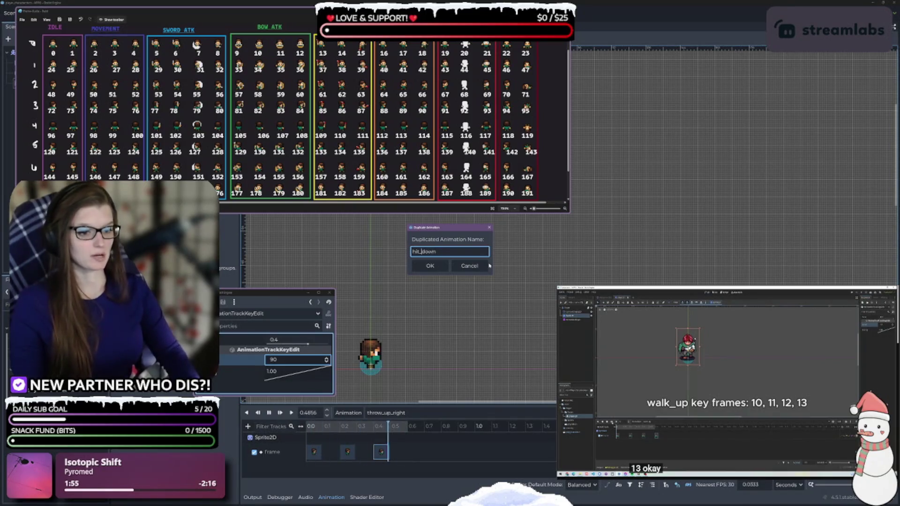
{"action": "key", "text": "Left"}
{"action": "key", "text": "Left"}
{"action": "key", "text": "Left"}
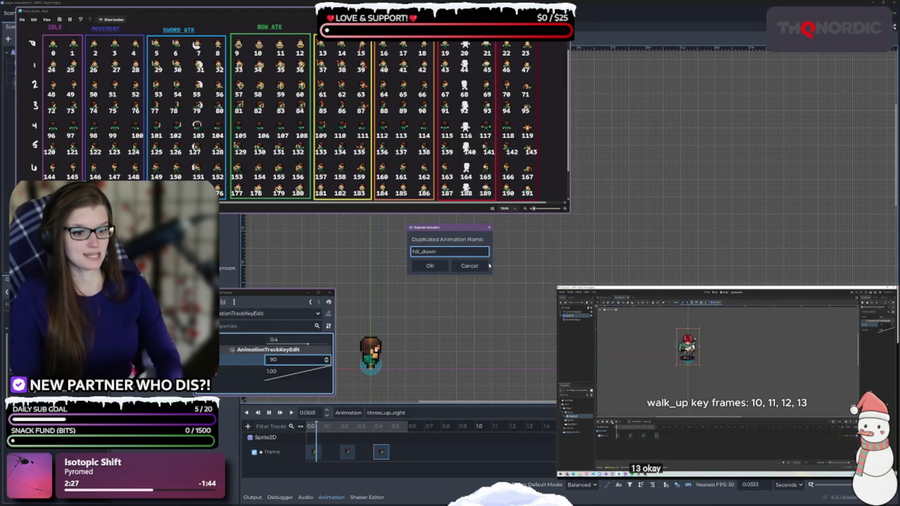
{"action": "key", "text": "BackSpace"}
{"action": "key", "text": "BackSpace"}
{"action": "key", "text": "BackSpace"}
{"action": "type", "text": "take"}
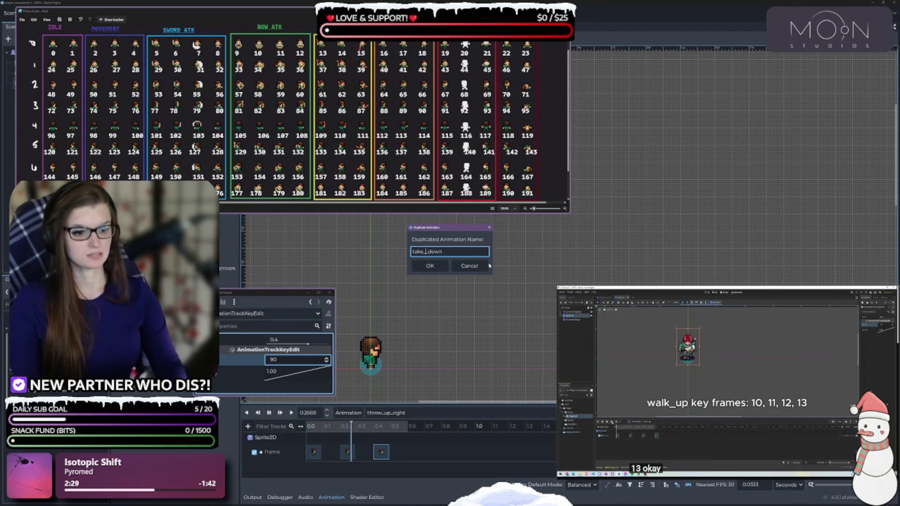
{"action": "type", "text": "_dmg"}
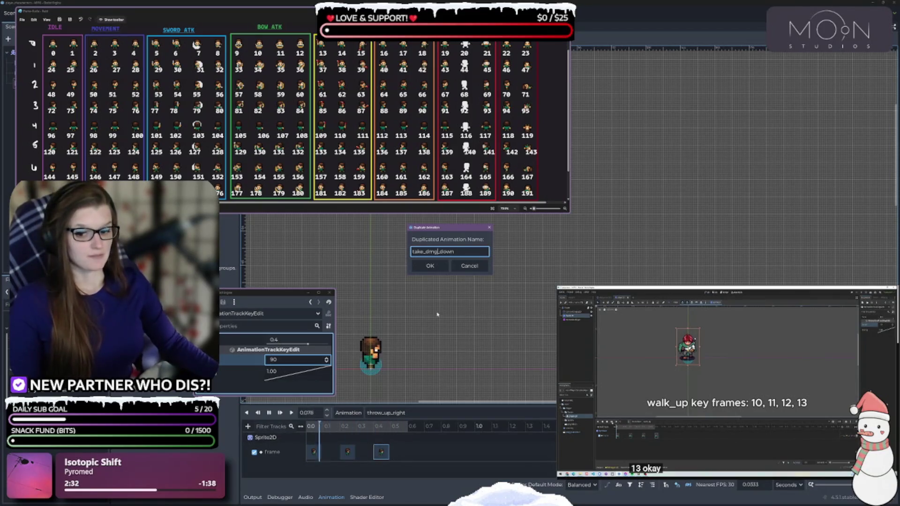
{"action": "left_click", "coordinate": [429, 267]}
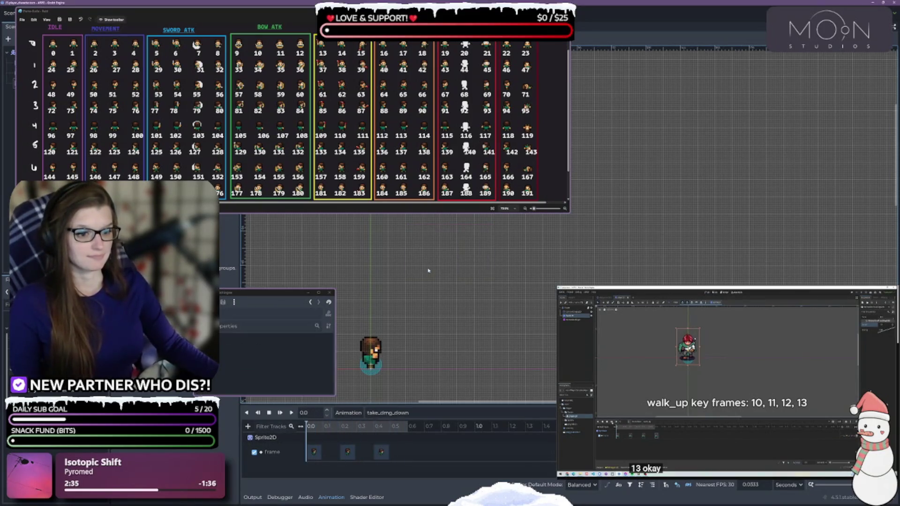
Set take_dmg_down's three Frame keys to 19, 20 and 21.
{"action": "key", "text": "ctrl+a"}
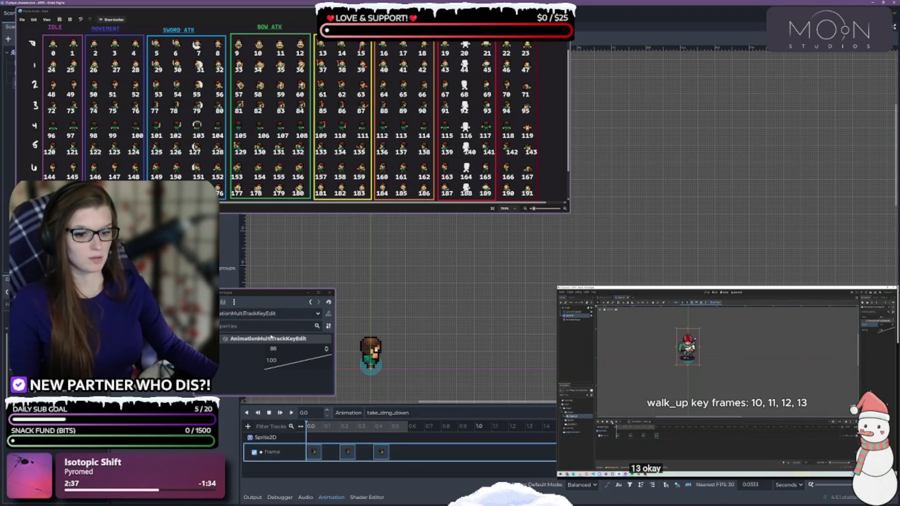
{"action": "left_click", "coordinate": [281, 349]}
{"action": "type", "text": "19"}
{"action": "key", "text": "Return"}
{"action": "left_click", "coordinate": [347, 452]}
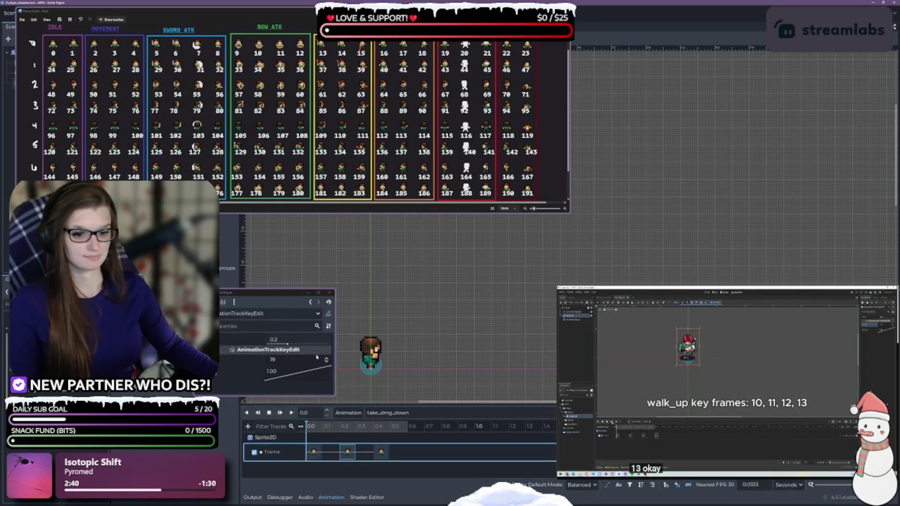
{"action": "left_click", "coordinate": [327, 361]}
{"action": "left_click", "coordinate": [381, 452]}
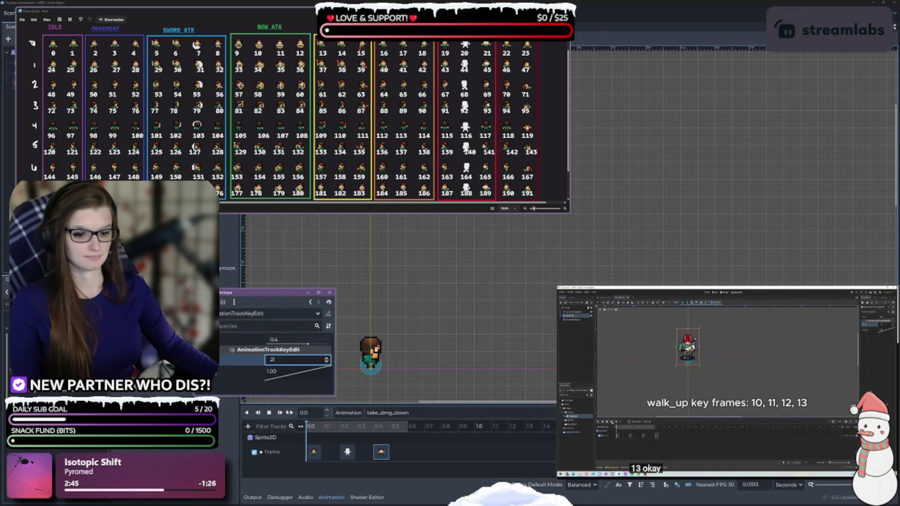
{"action": "left_click", "coordinate": [291, 413]}
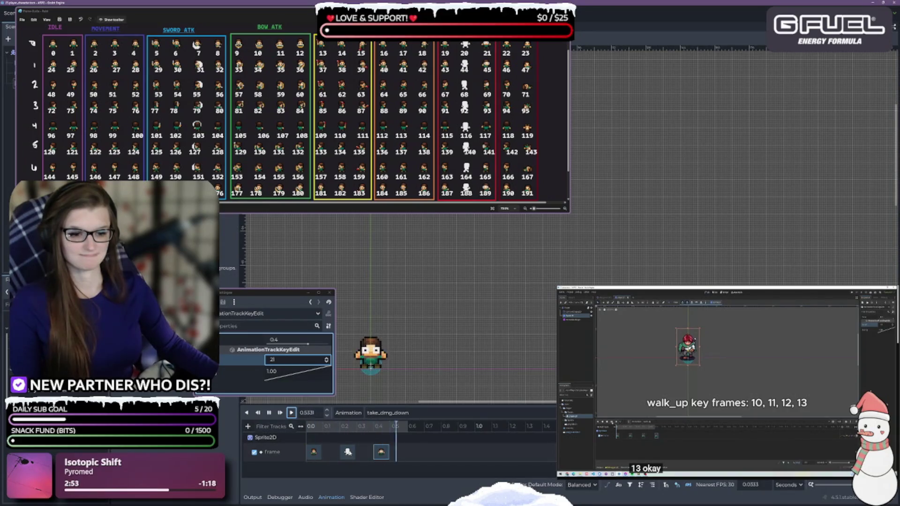
Move the middle key to about 0.1 s and replay the animation to check the timing.
{"action": "mouse_move", "coordinate": [348, 452]}
{"action": "left_mouse_down"}
{"action": "mouse_move", "coordinate": [331, 452]}
{"action": "mouse_move", "coordinate": [348, 453]}
{"action": "left_mouse_up"}
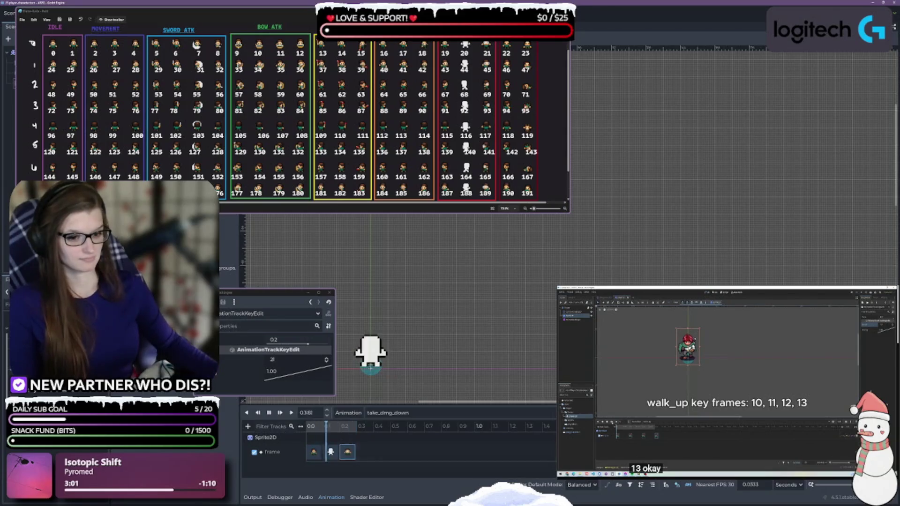
{"action": "left_click", "coordinate": [269, 412]}
{"action": "left_click", "coordinate": [290, 414]}
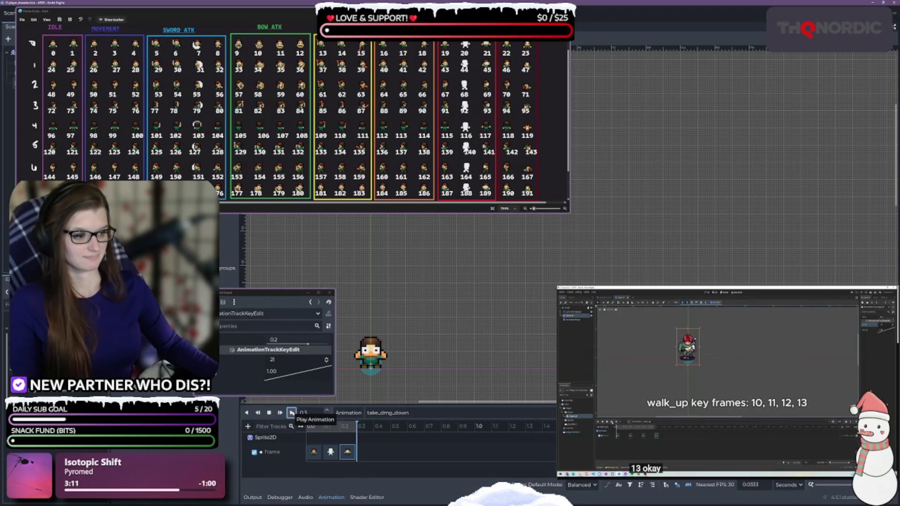
{"action": "left_click", "coordinate": [292, 414]}
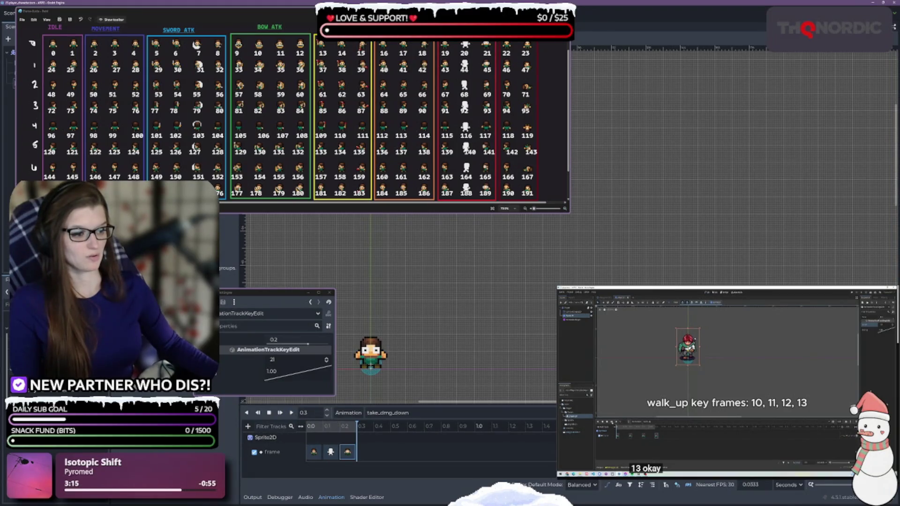
{"action": "left_click", "coordinate": [292, 413]}
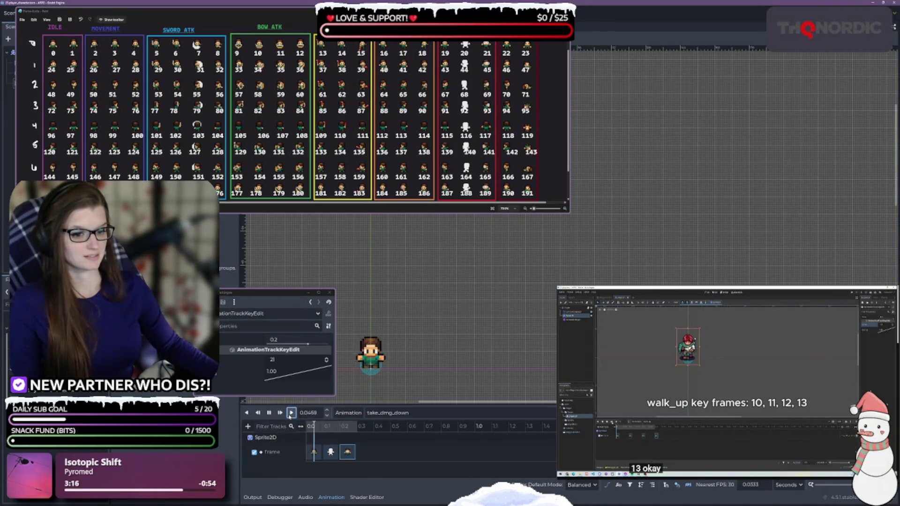
{"action": "left_click", "coordinate": [291, 413]}
{"action": "left_click", "coordinate": [291, 413]}
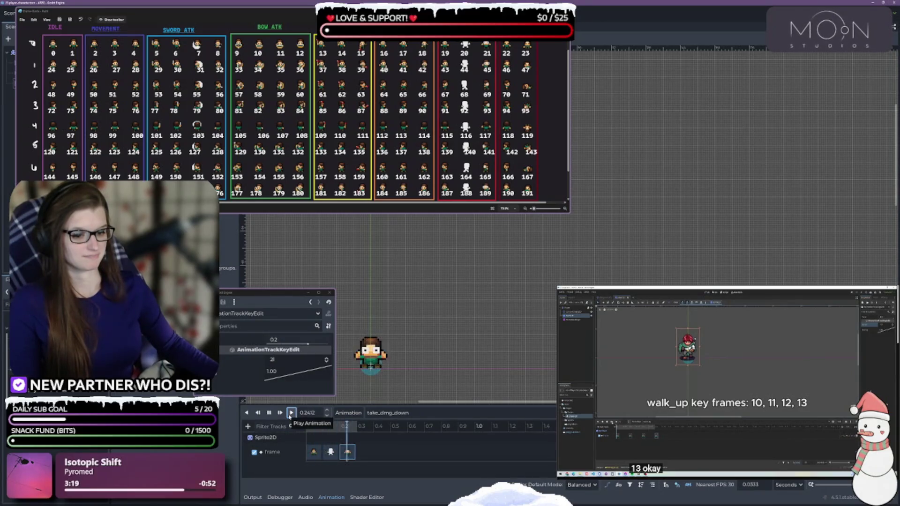
{"action": "left_click", "coordinate": [291, 413]}
{"action": "left_click", "coordinate": [269, 413]}
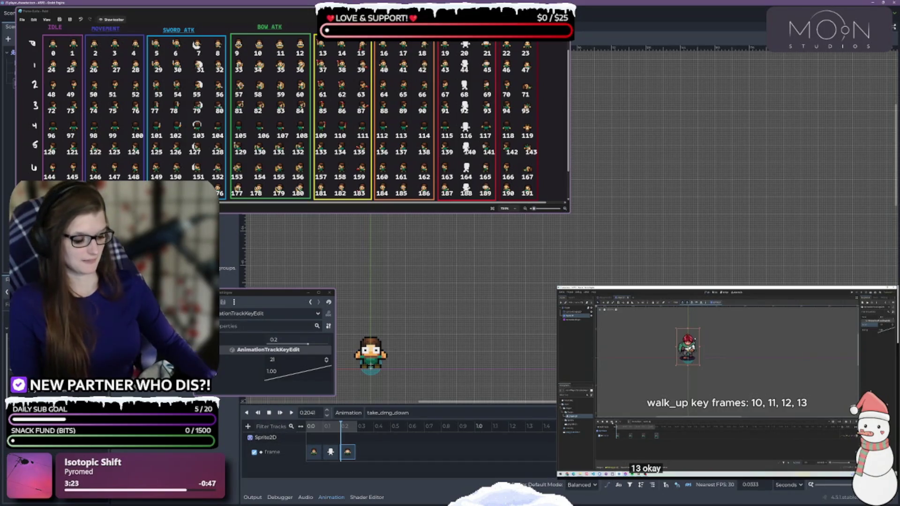
Duplicate a Frame key and shift the later keys outward, previewing the timing.
{"action": "right_click", "coordinate": [314, 452]}
{"action": "left_click", "coordinate": [342, 460]}
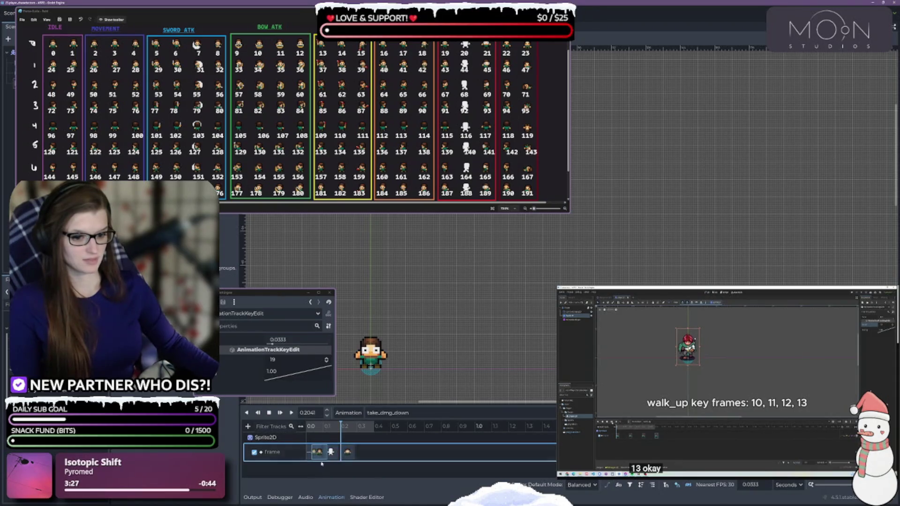
{"action": "left_click_drag", "start_coordinate": [327, 452], "coordinate": [363, 456]}
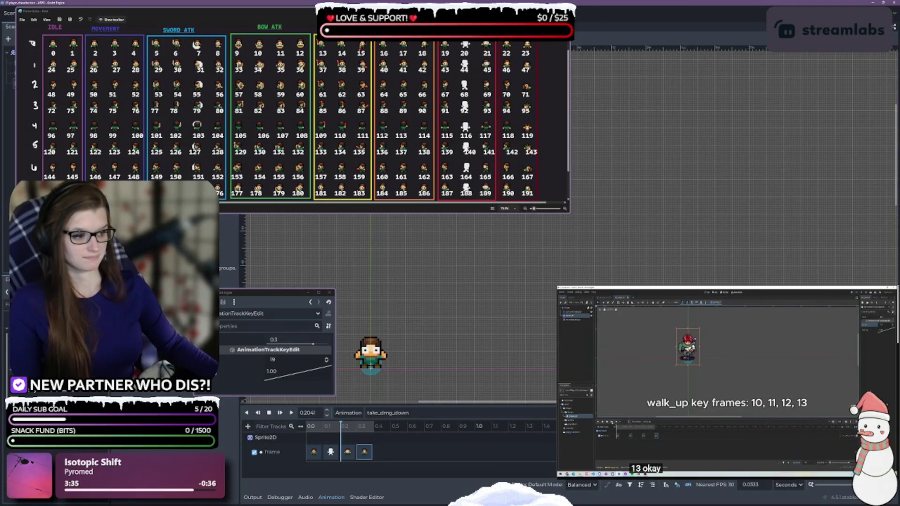
{"action": "left_click", "coordinate": [291, 413]}
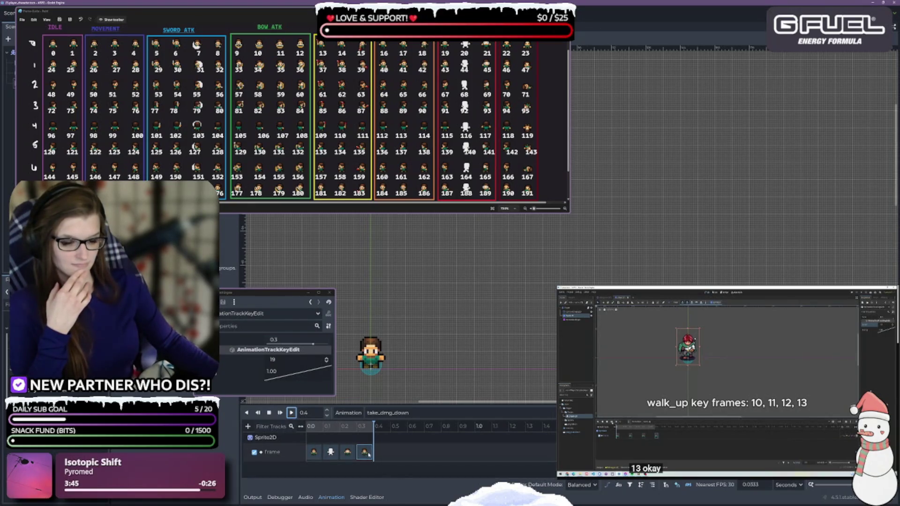
{"action": "left_click", "coordinate": [331, 452], "text": "shift"}
{"action": "left_click_drag", "start_coordinate": [330, 452], "coordinate": [415, 453]}
{"action": "left_click", "coordinate": [348, 453], "text": "shift"}
{"action": "left_click", "coordinate": [398, 452]}
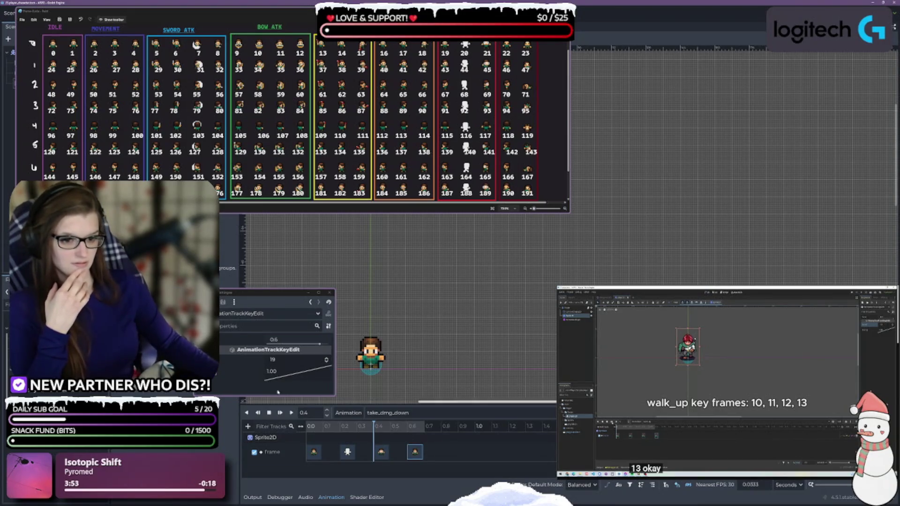
{"action": "left_click", "coordinate": [291, 413]}
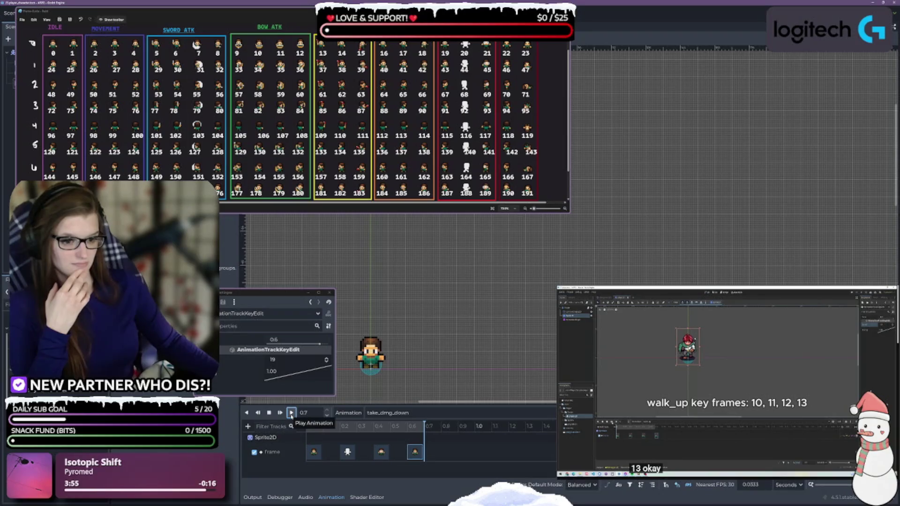
Move the 0.3 key back to 0.2, delete the key at 0.6, and preview.
{"action": "mouse_move", "coordinate": [347, 452]}
{"action": "left_mouse_down"}
{"action": "mouse_move", "coordinate": [331, 452]}
{"action": "mouse_move", "coordinate": [347, 452]}
{"action": "left_mouse_up"}
{"action": "left_click", "coordinate": [415, 452]}
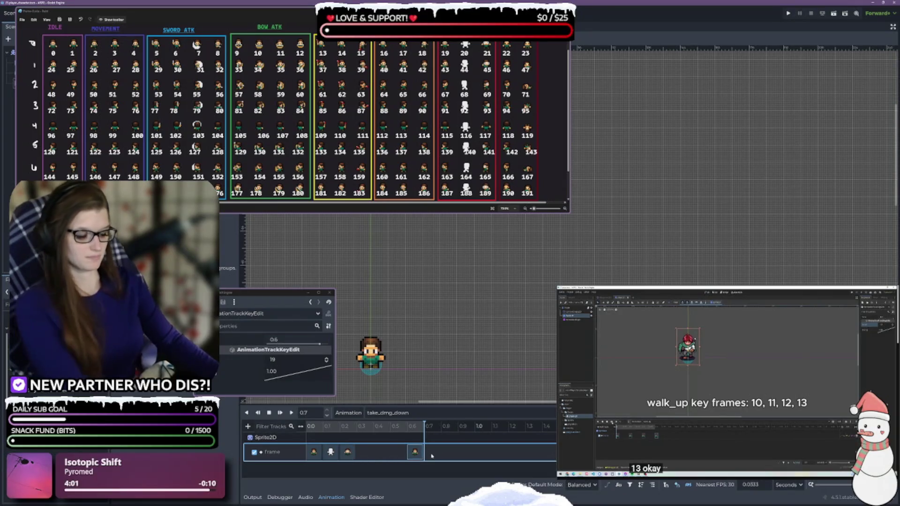
{"action": "key", "text": "Delete"}
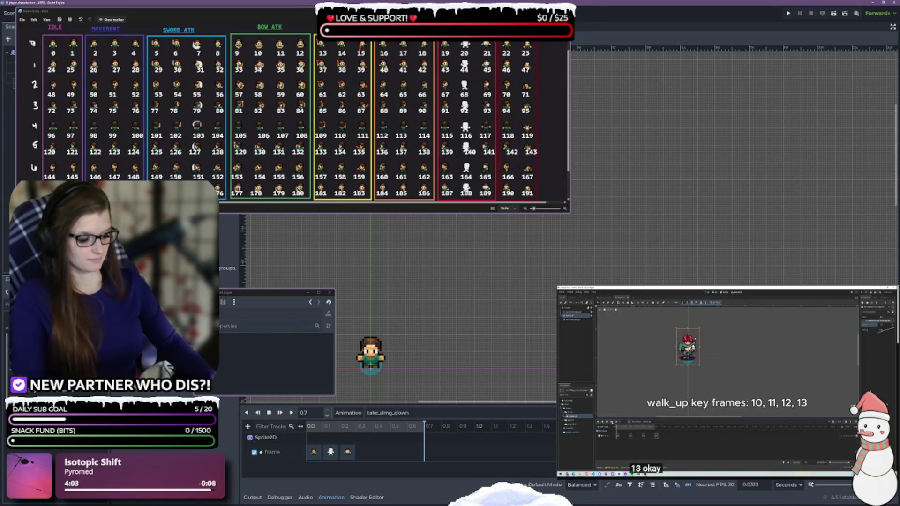
{"action": "left_click", "coordinate": [357, 427]}
{"action": "left_click", "coordinate": [291, 413]}
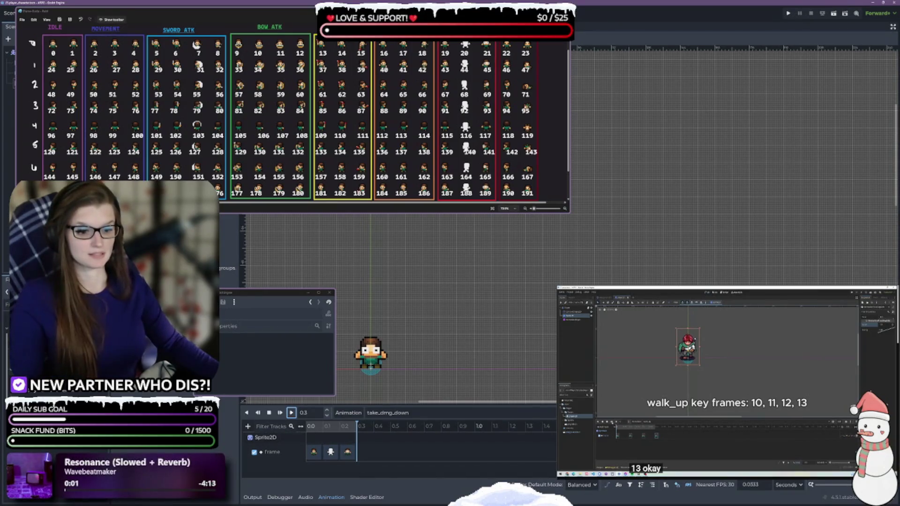
Duplicate the first Frame key (frame 19) and place the copy at 0.3 seconds.
{"action": "left_click", "coordinate": [313, 453]}
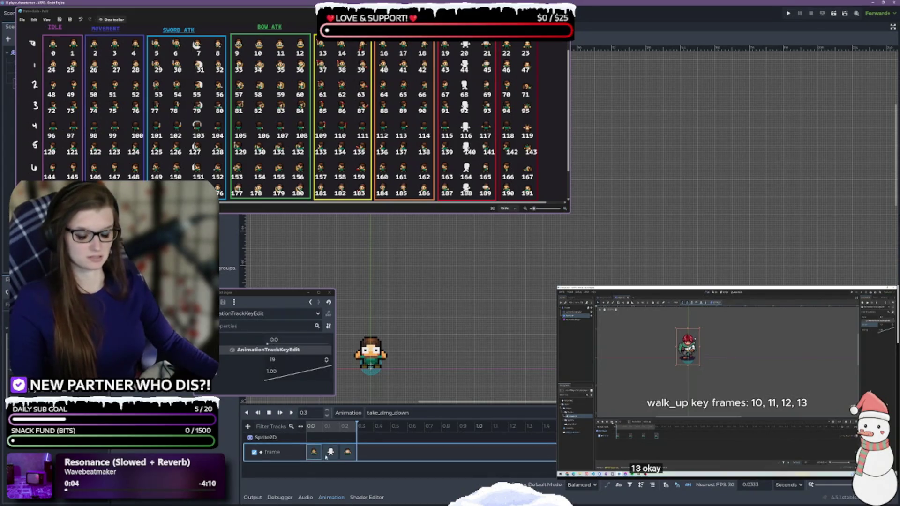
{"action": "right_click", "coordinate": [317, 453]}
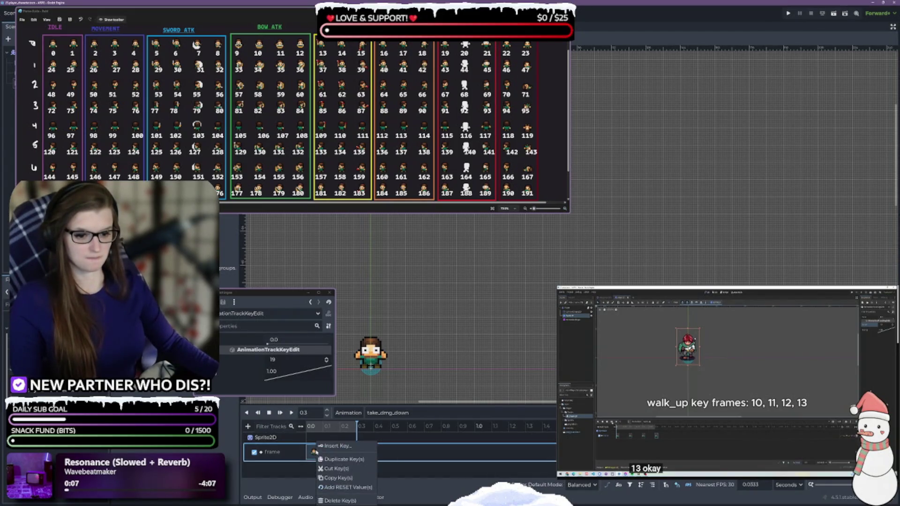
{"action": "left_click", "coordinate": [344, 460]}
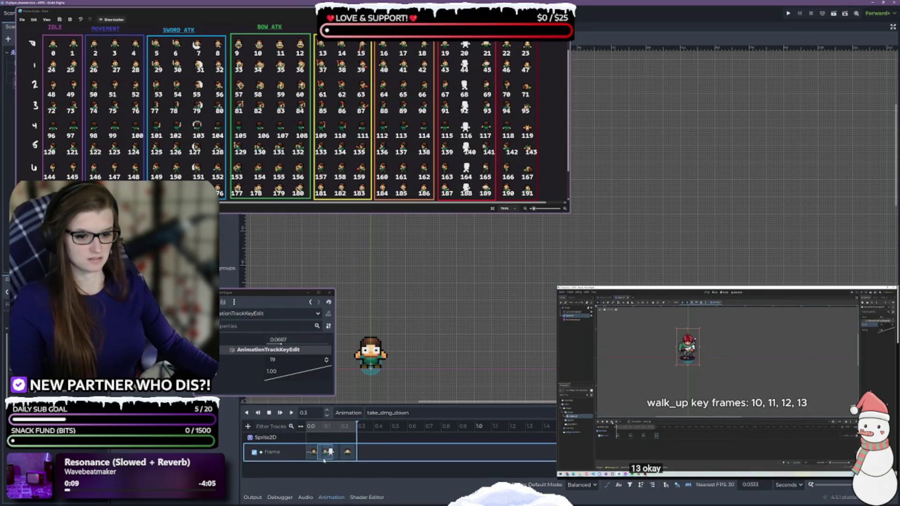
{"action": "left_click_drag", "start_coordinate": [321, 459], "coordinate": [361, 459]}
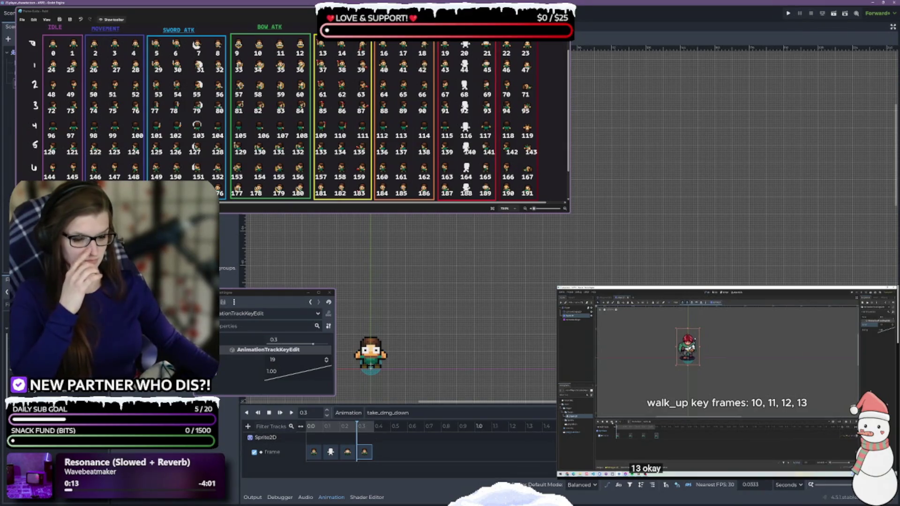
Play, stop and replay take_dmg_down to check the return to the normal frame.
{"action": "left_click", "coordinate": [291, 413]}
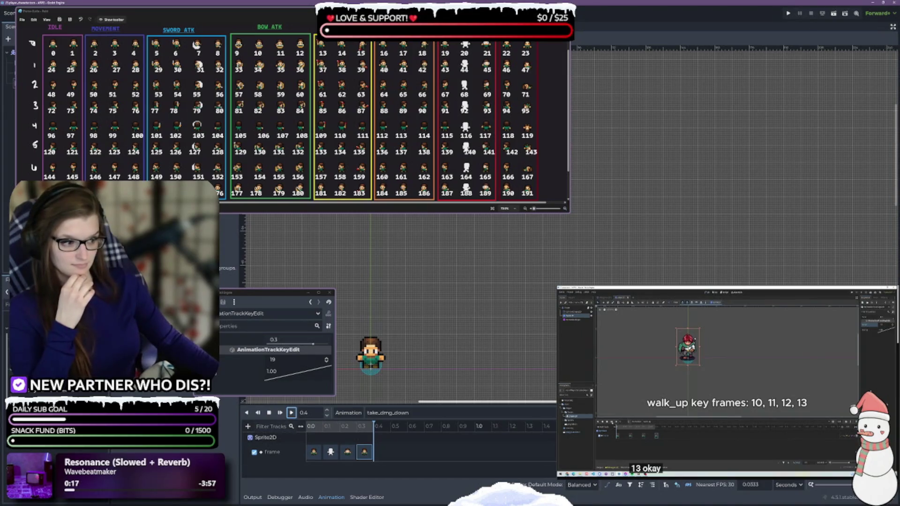
{"action": "left_click", "coordinate": [291, 413]}
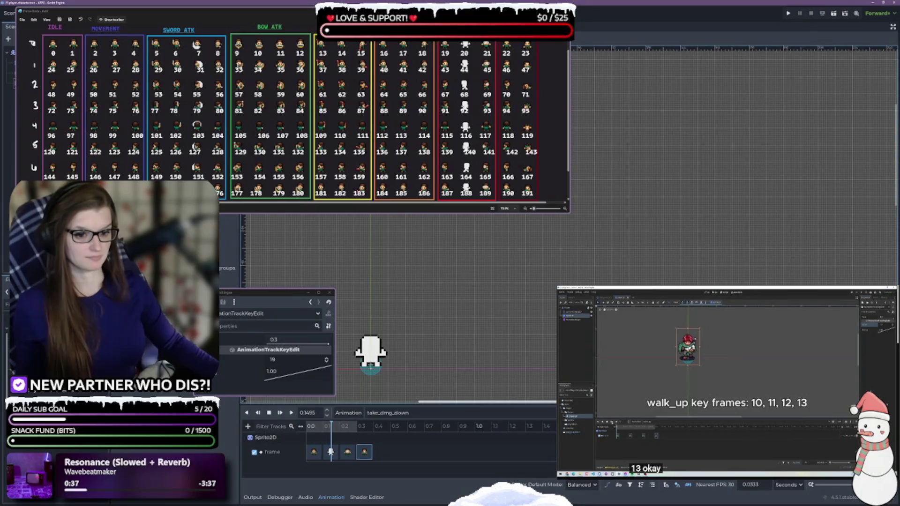
{"action": "left_click", "coordinate": [292, 413]}
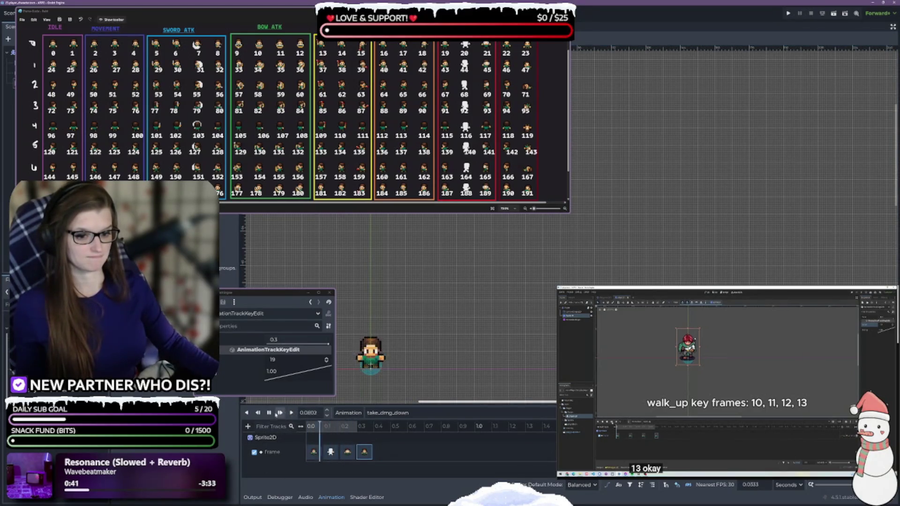
{"action": "left_click", "coordinate": [269, 414]}
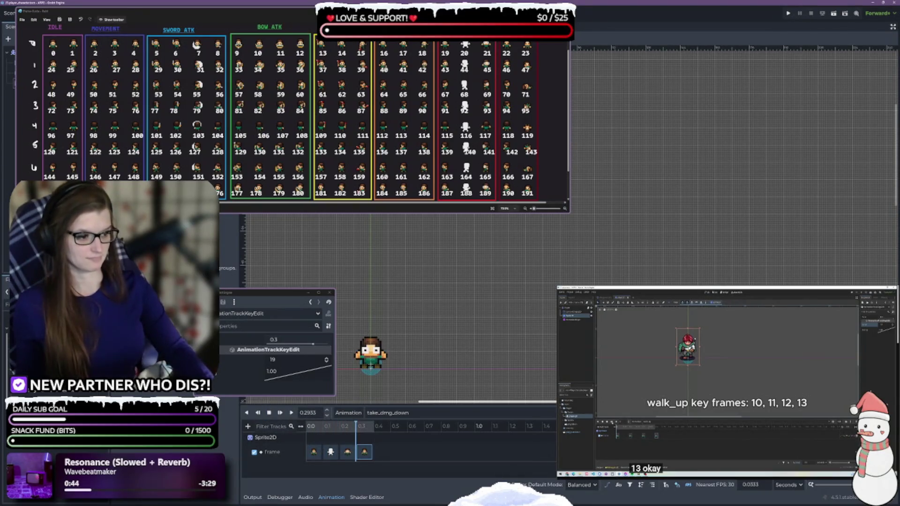
{"action": "left_click", "coordinate": [291, 413]}
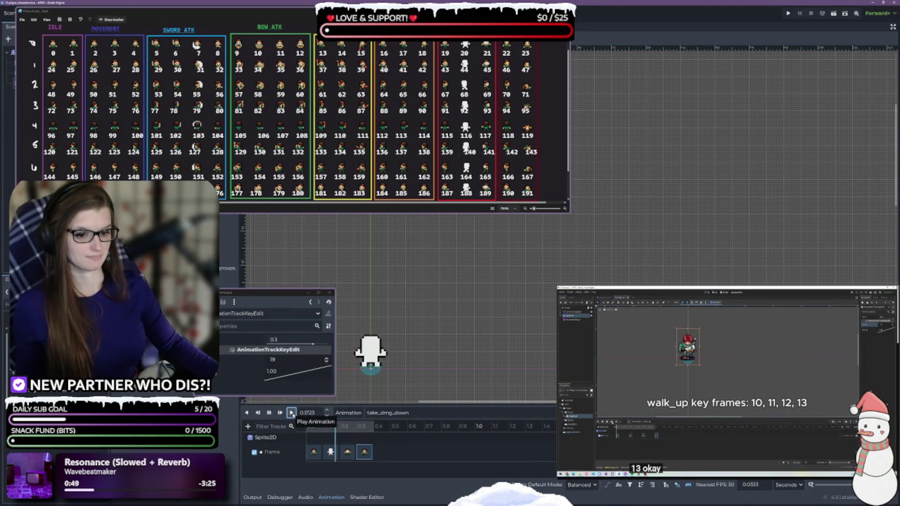
{"action": "key", "text": "s"}
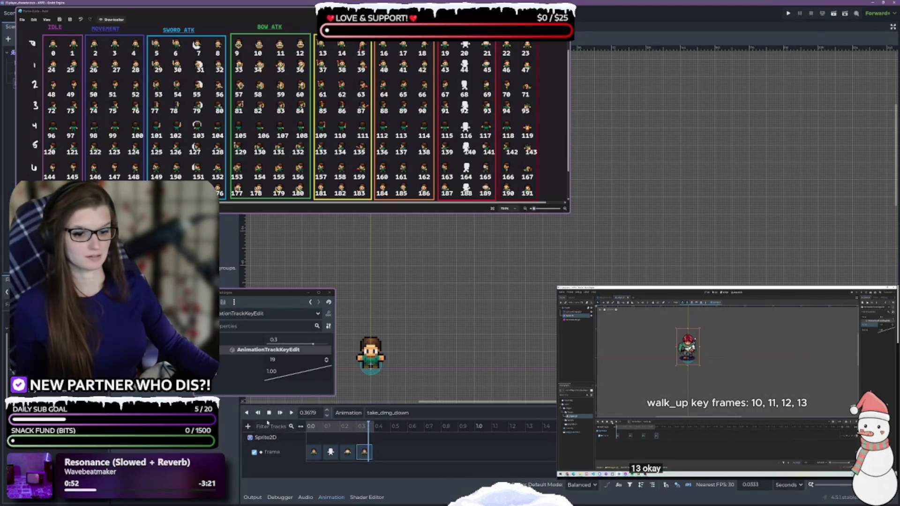
{"action": "left_click", "coordinate": [292, 412]}
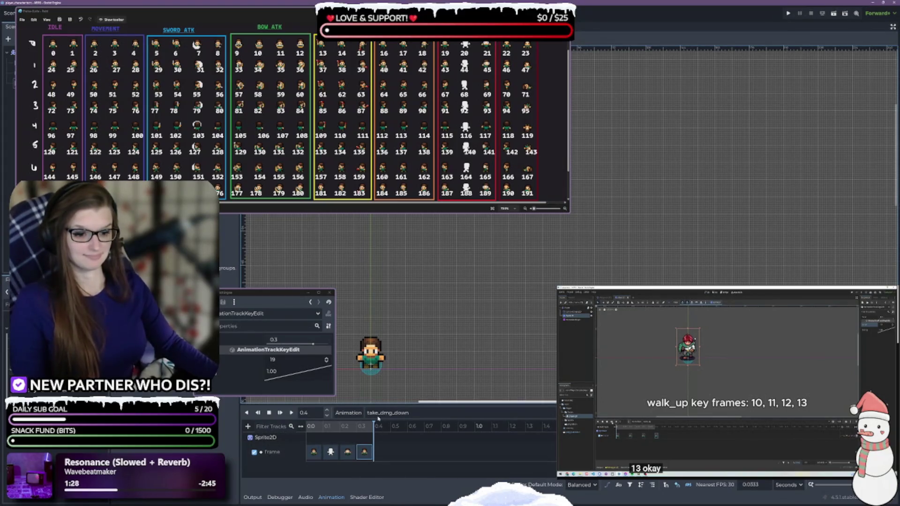
Open Manage Animations and reposition the library dialog.
{"action": "left_click", "coordinate": [349, 413]}
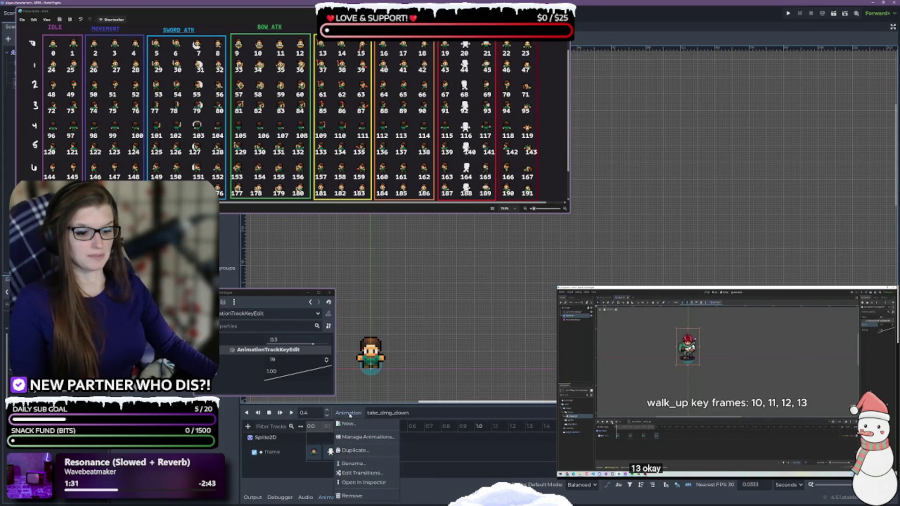
{"action": "left_click", "coordinate": [359, 439]}
{"action": "left_click_drag", "start_coordinate": [594, 123], "coordinate": [793, 134]}
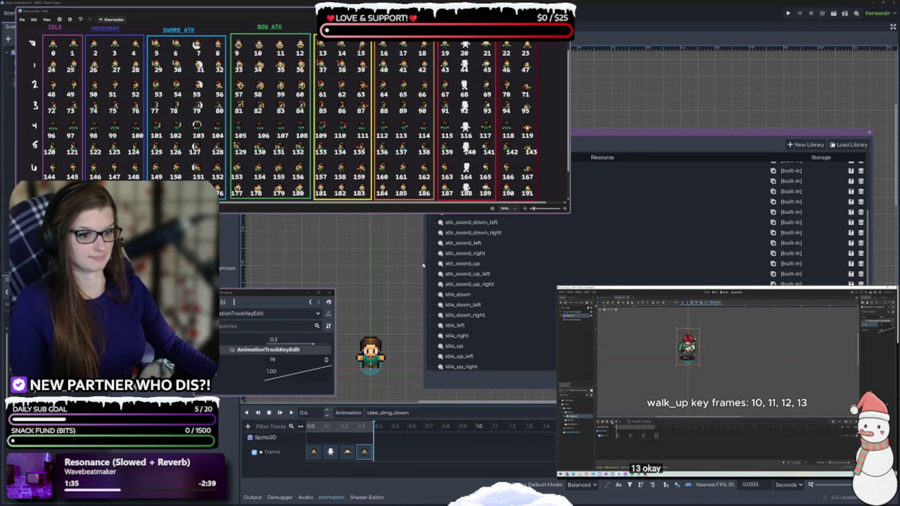
{"action": "left_click", "coordinate": [722, 135]}
{"action": "mouse_move", "coordinate": [722, 136]}
{"action": "left_mouse_down"}
{"action": "mouse_move", "coordinate": [730, 204]}
{"action": "mouse_move", "coordinate": [730, 20]}
{"action": "left_mouse_up"}
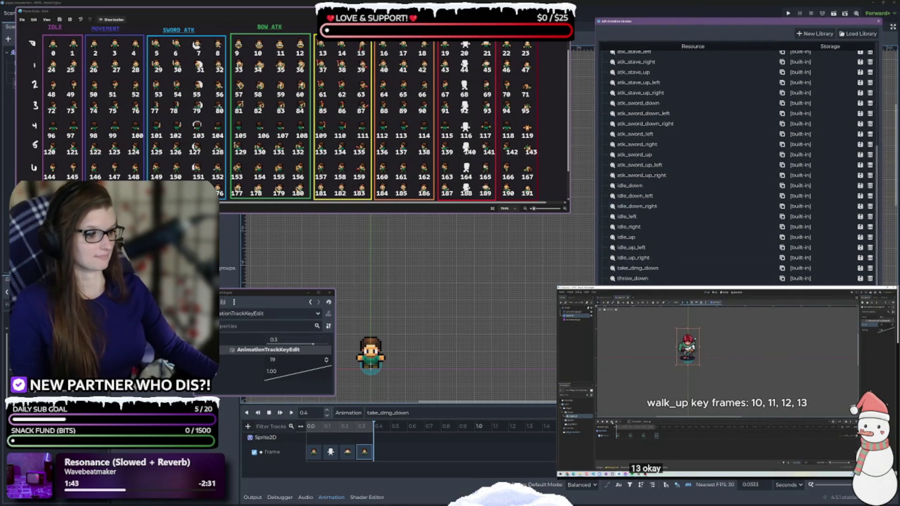
Copy take_dmg_down and paste it into the [Global] library.
{"action": "double_click", "coordinate": [639, 268]}
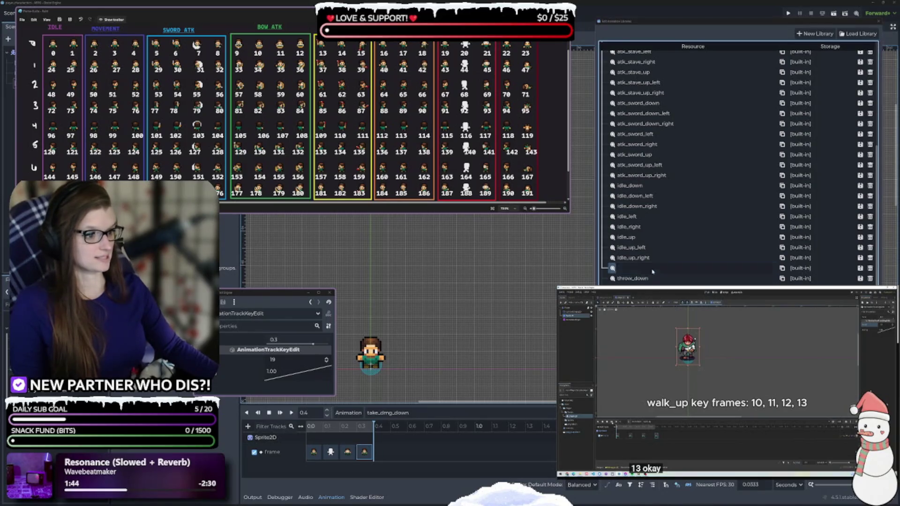
{"action": "key", "text": "Return"}
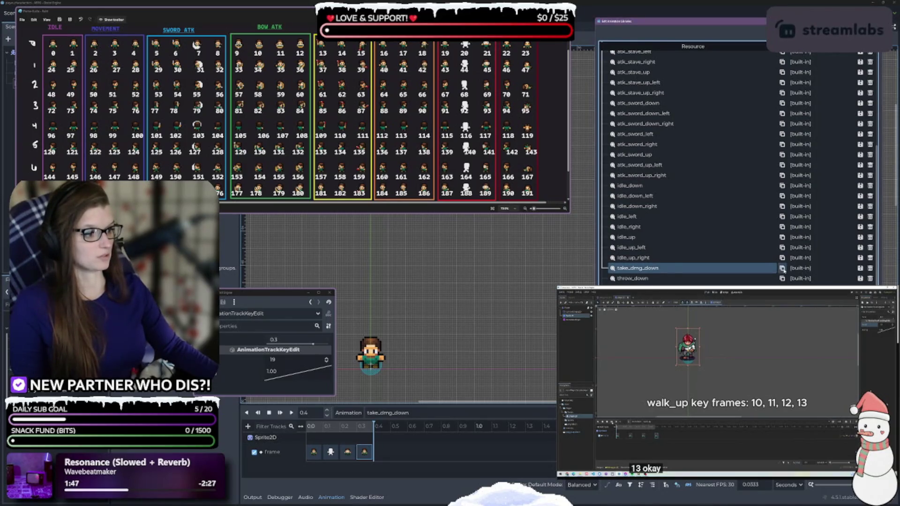
{"action": "left_click", "coordinate": [783, 269]}
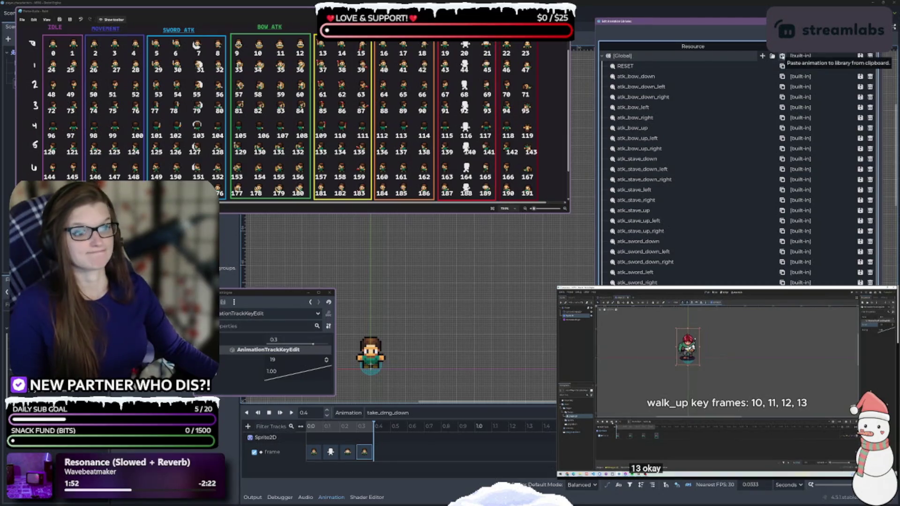
{"action": "left_click", "coordinate": [782, 56]}
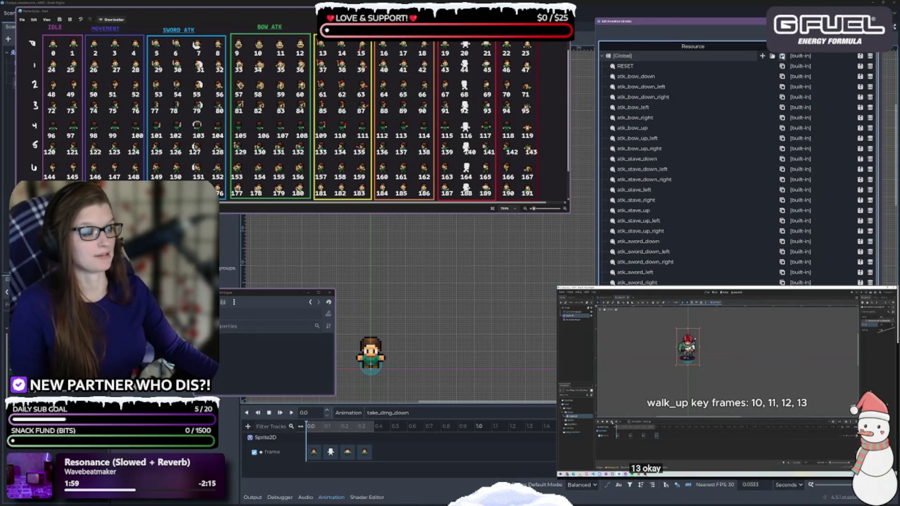
Rename copies to take_dmg_down_right, take_dmg_down_left and take_dmg_right.
{"action": "scroll", "coordinate": [666, 258], "scroll_direction": "down", "scroll_amount": 5}
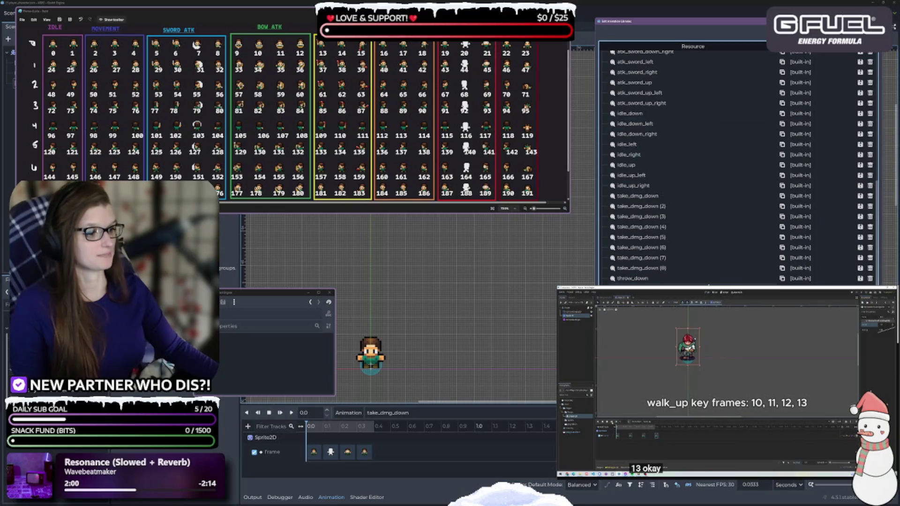
{"action": "double_click", "coordinate": [666, 207]}
{"action": "key", "text": "BackSpace"}
{"action": "key", "text": "BackSpace"}
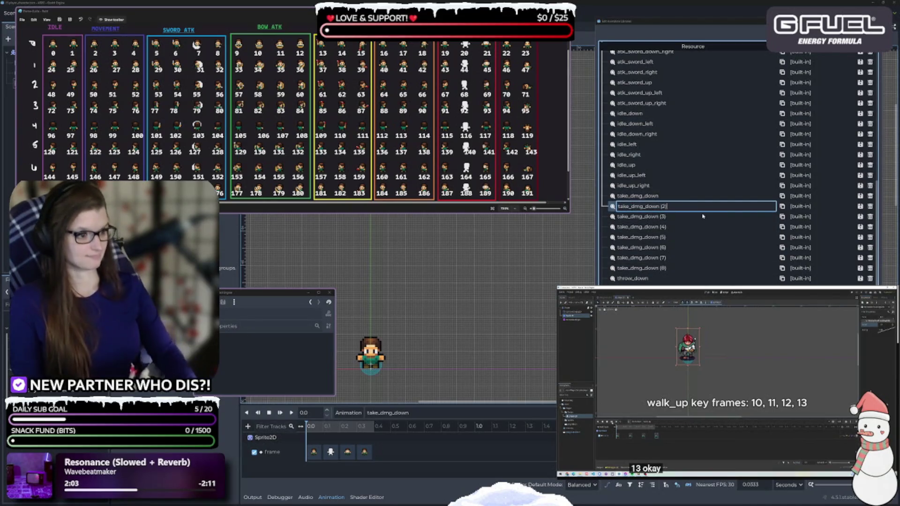
{"action": "key", "text": "BackSpace"}
{"action": "key", "text": "BackSpace"}
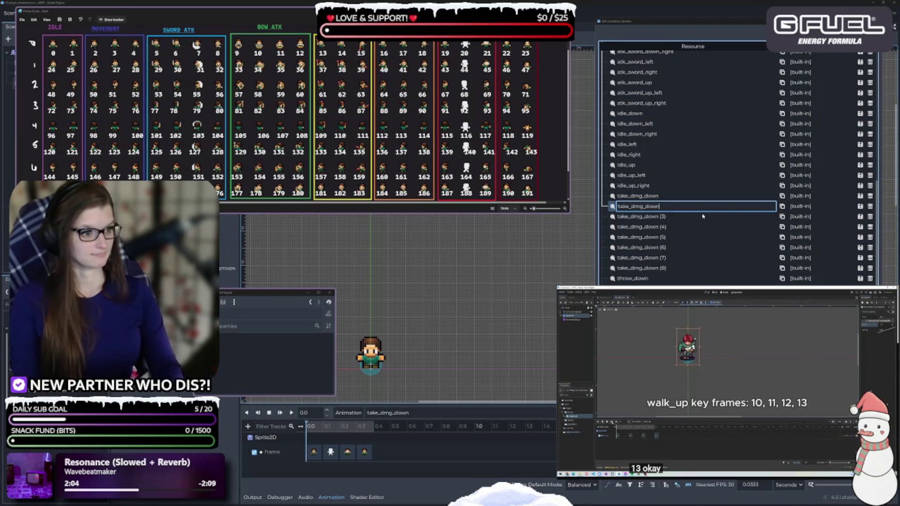
{"action": "type", "text": "_right"}
{"action": "key", "text": "Return"}
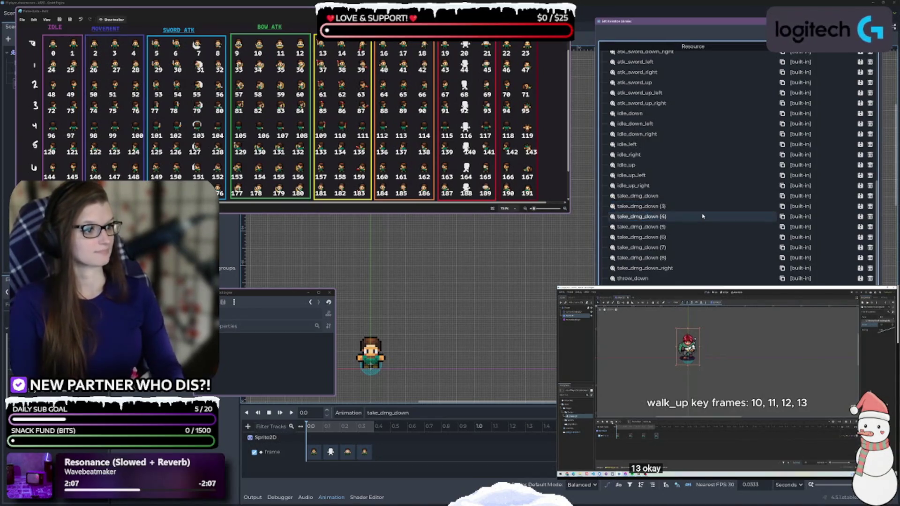
{"action": "double_click", "coordinate": [681, 207]}
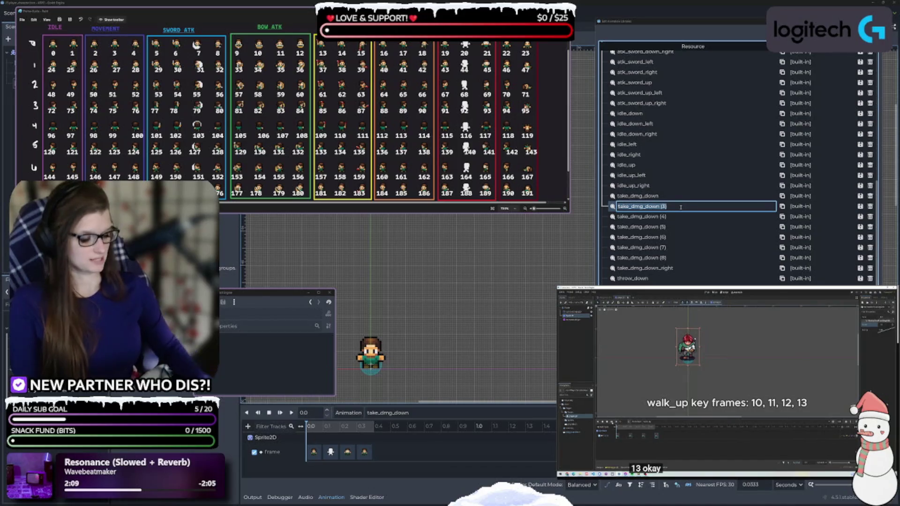
{"action": "key", "text": "BackSpace"}
{"action": "type", "text": "_left"}
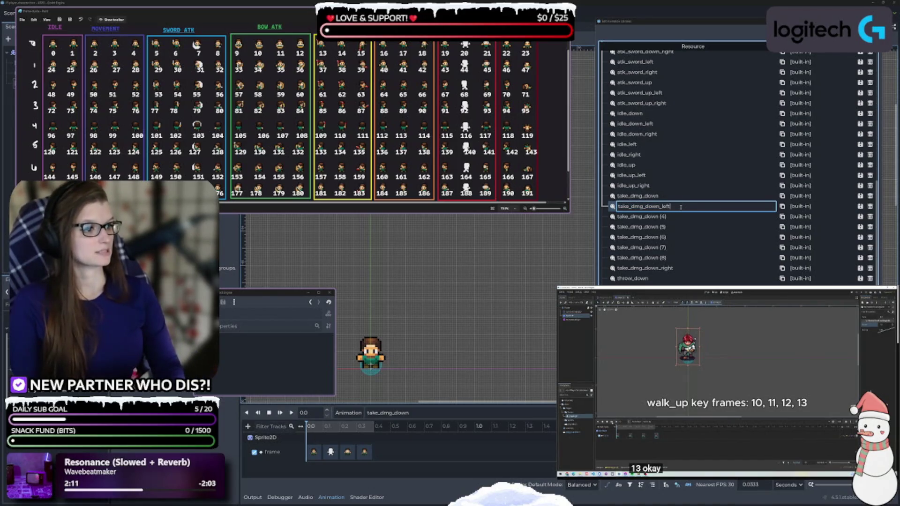
{"action": "key", "text": "Return"}
{"action": "double_click", "coordinate": [671, 205]}
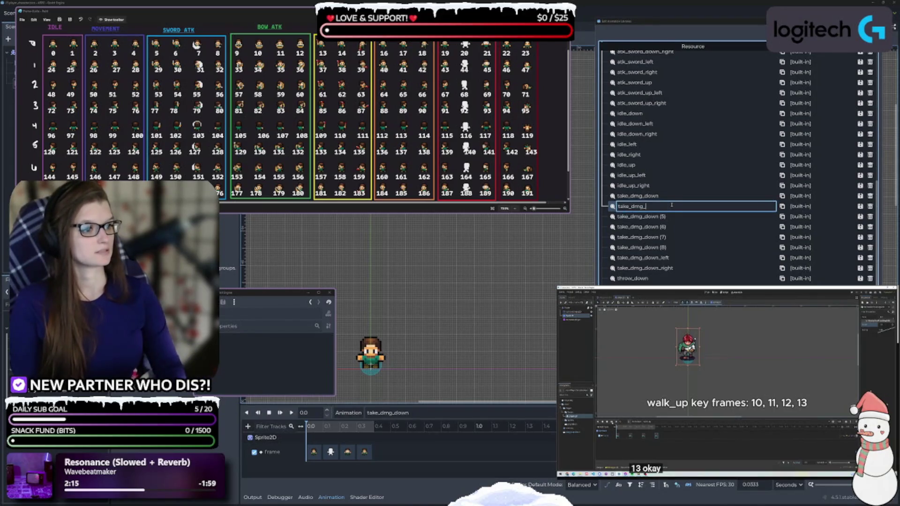
{"action": "type", "text": "right"}
{"action": "key", "text": "Return"}
Rename the remaining copies to take_dmg_left, take_dmg_up_right, take_dmg_up_left and take_dmg_up, then close the library.
{"action": "double_click", "coordinate": [670, 205]}
{"action": "type", "text": "take_dmg_lef"}
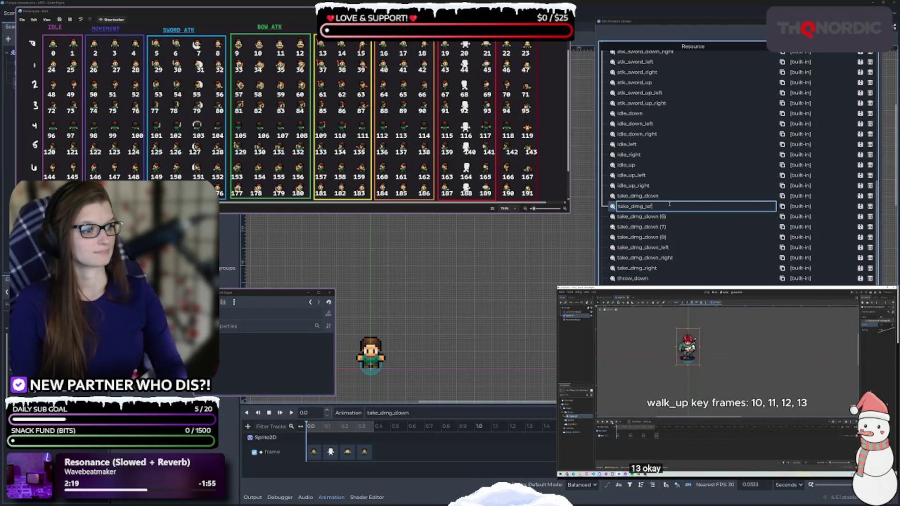
{"action": "type", "text": "t"}
{"action": "key", "text": "Return"}
{"action": "double_click", "coordinate": [669, 205]}
{"action": "key", "text": "BackSpace"}
{"action": "key", "text": "BackSpace"}
{"action": "type", "text": "up_rig"}
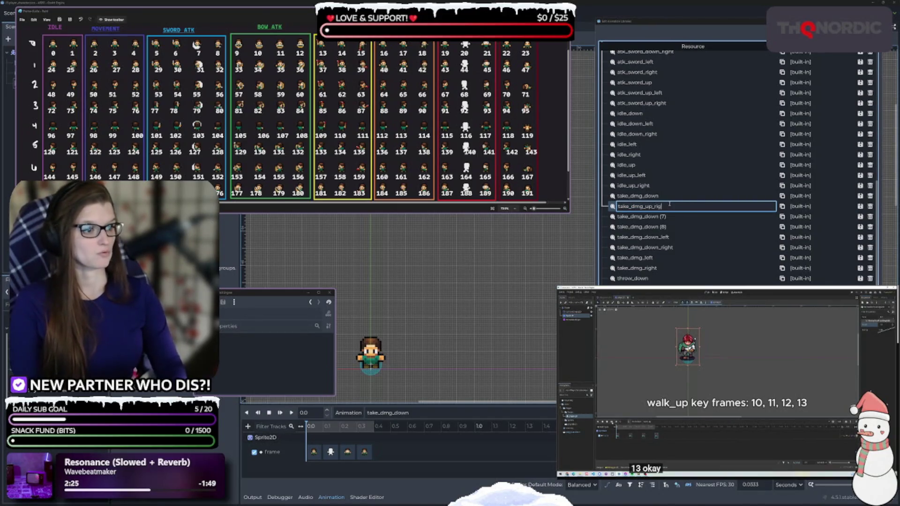
{"action": "type", "text": "ht"}
{"action": "key", "text": "Return"}
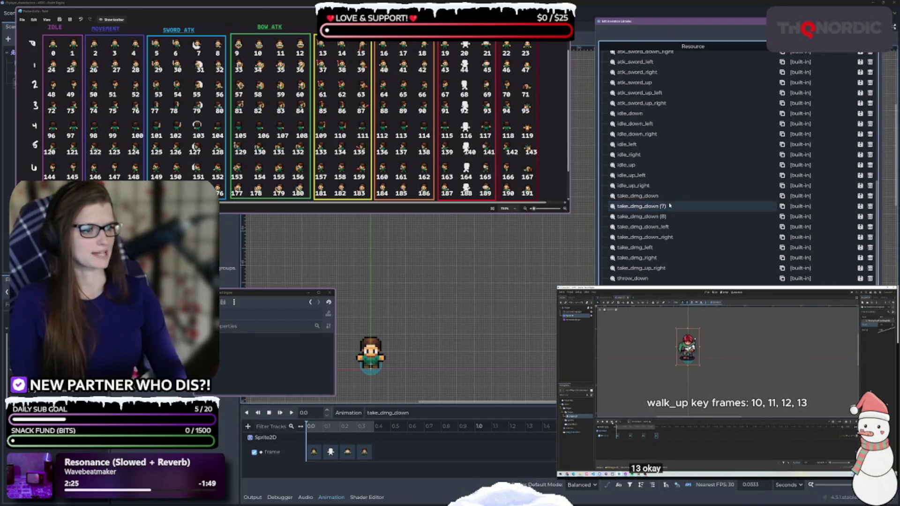
{"action": "double_click", "coordinate": [669, 205]}
{"action": "key", "text": "BackSpace"}
{"action": "key", "text": "BackSpace"}
{"action": "key", "text": "BackSpace"}
{"action": "type", "text": "up_left"}
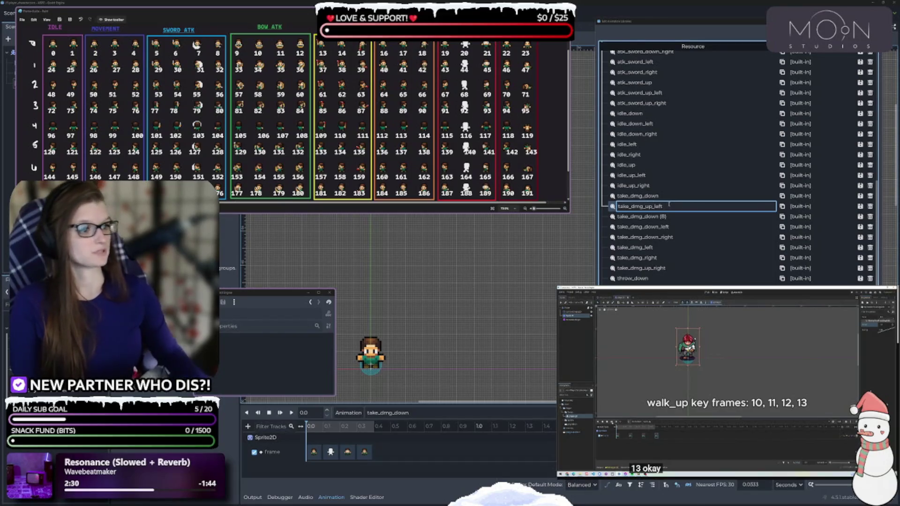
{"action": "key", "text": "Return"}
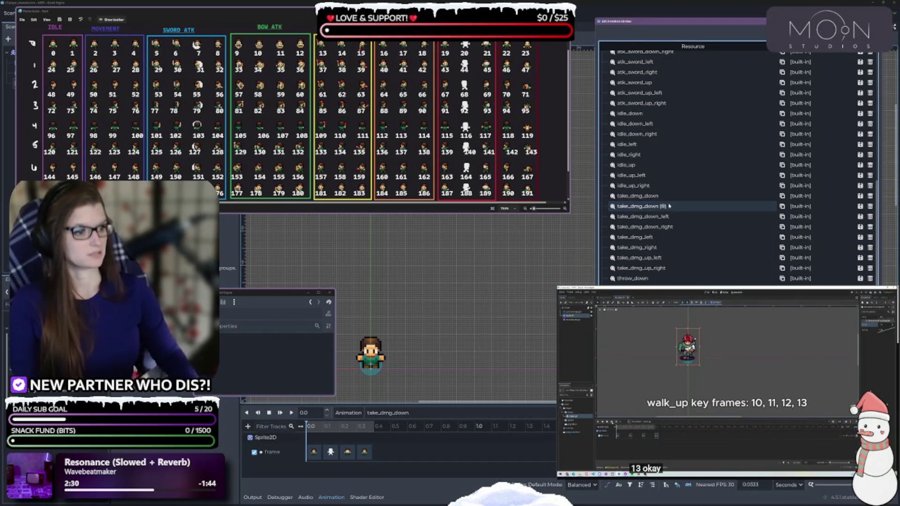
{"action": "double_click", "coordinate": [670, 205]}
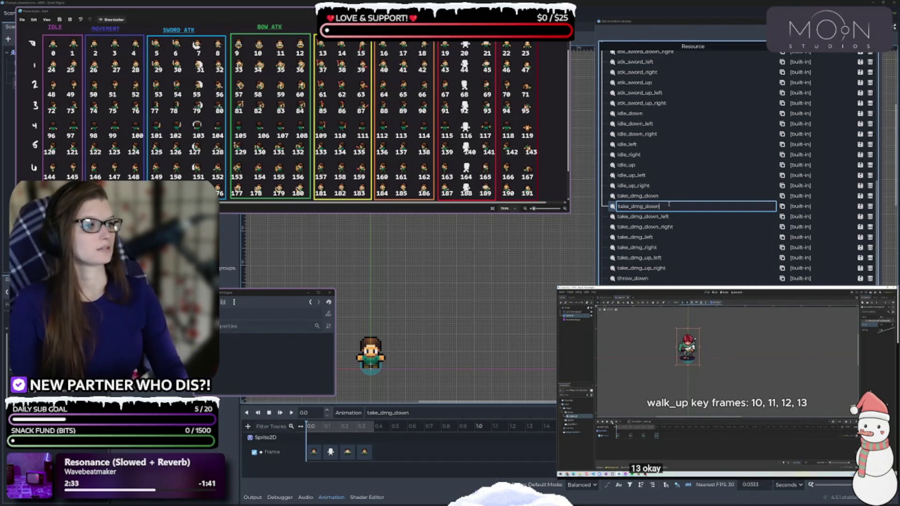
{"action": "type", "text": "up"}
{"action": "key", "text": "Return"}
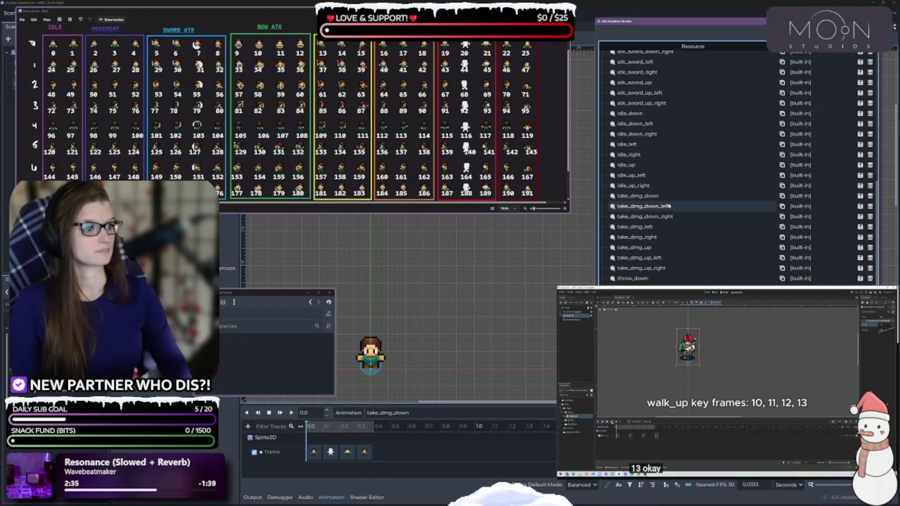
{"action": "key", "text": "Escape"}
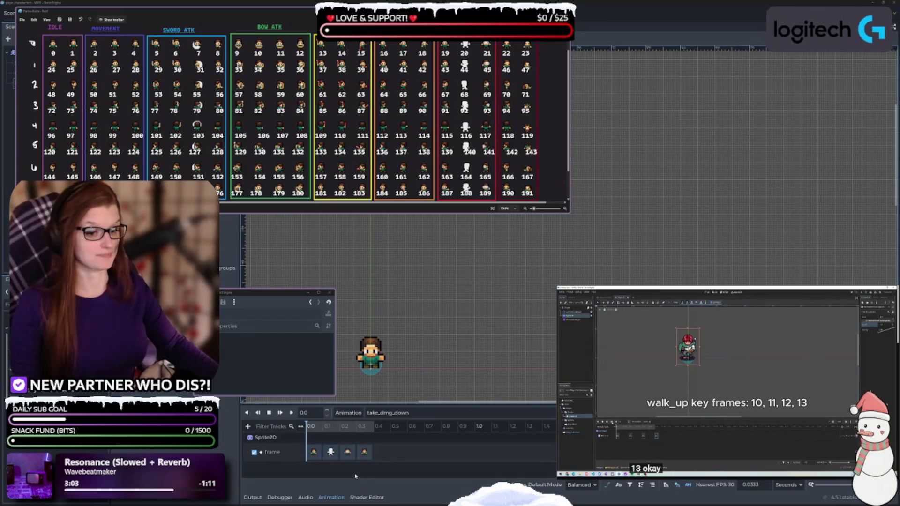
Open the animation selector dropdown showing the take_dmg variants.
{"action": "left_click", "coordinate": [402, 417]}
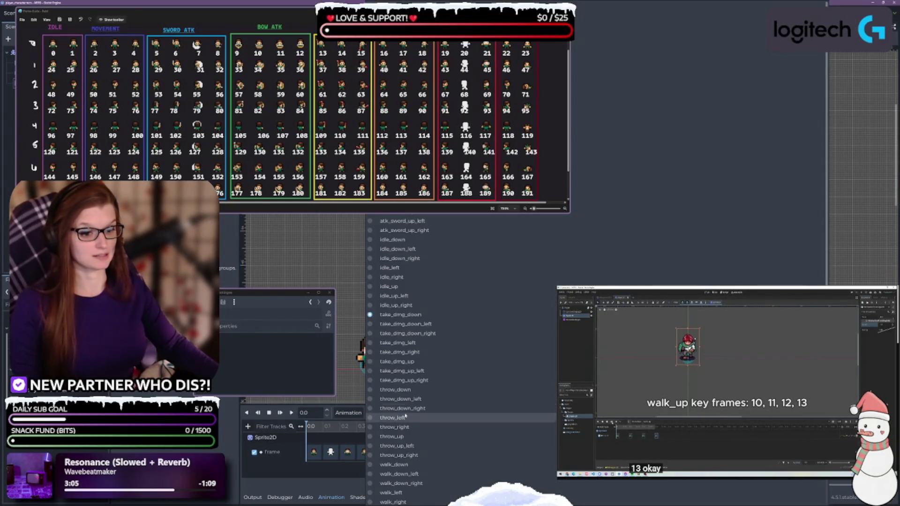
Load take_dmg_down_left and set its Frame keys to 187.
{"action": "left_click", "coordinate": [405, 324]}
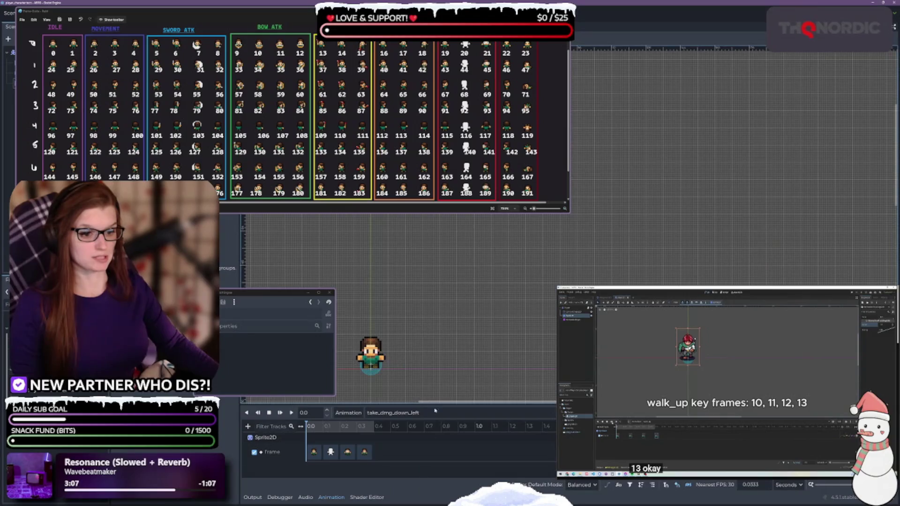
{"action": "left_click", "coordinate": [347, 451]}
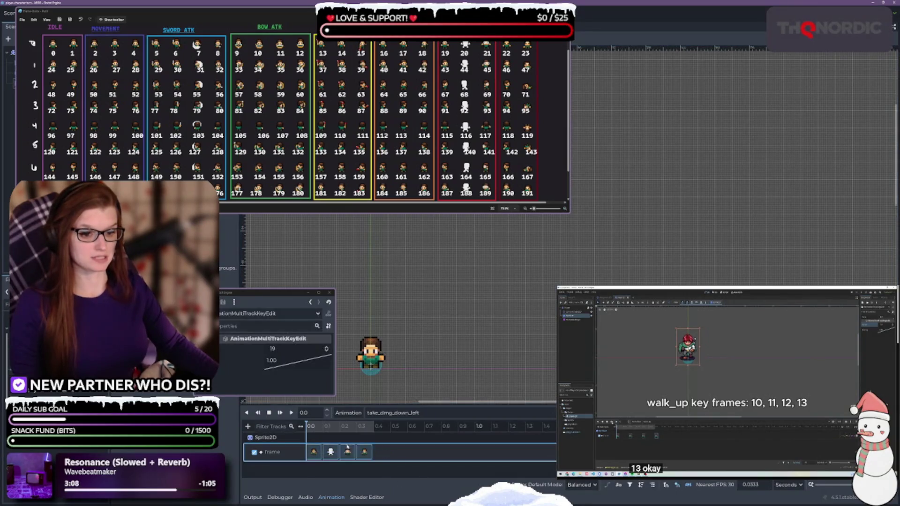
{"action": "left_click", "coordinate": [281, 350]}
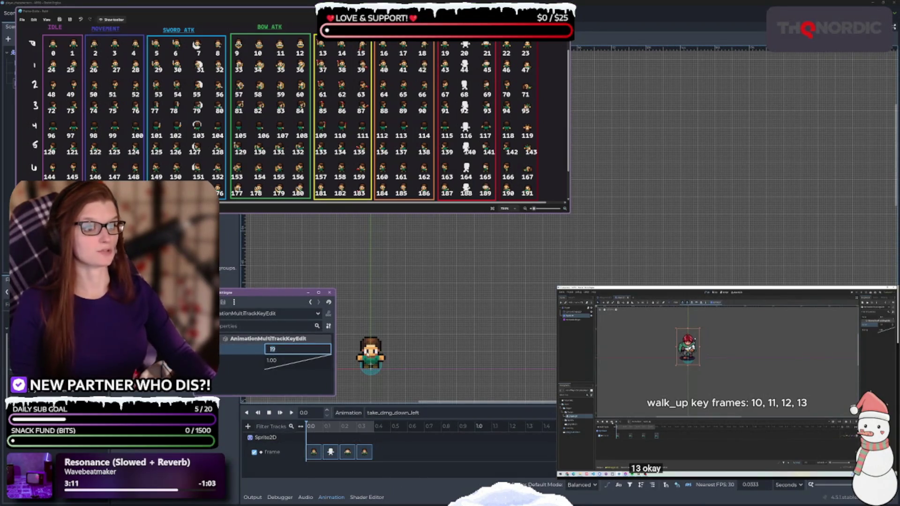
{"action": "type", "text": "187"}
{"action": "key", "text": "Return"}
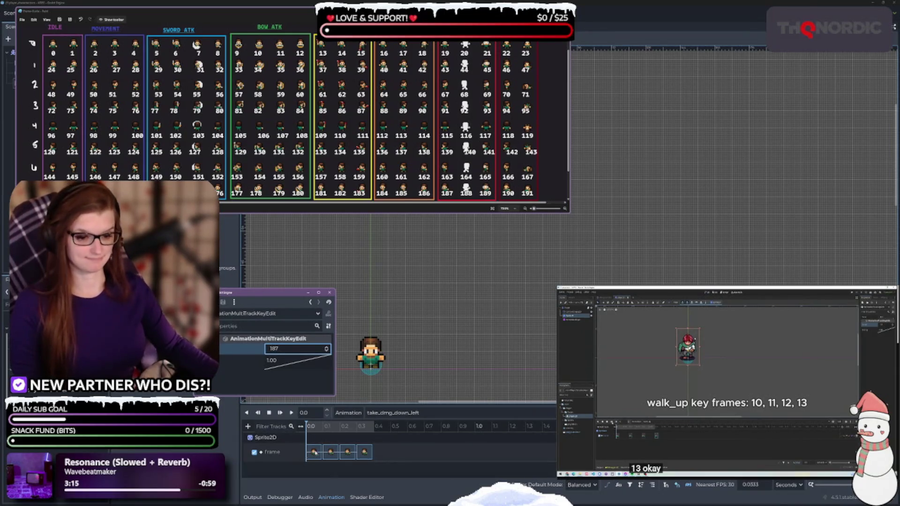
Raise the second and third keys to frames 188 and 189 and preview.
{"action": "left_click", "coordinate": [332, 452]}
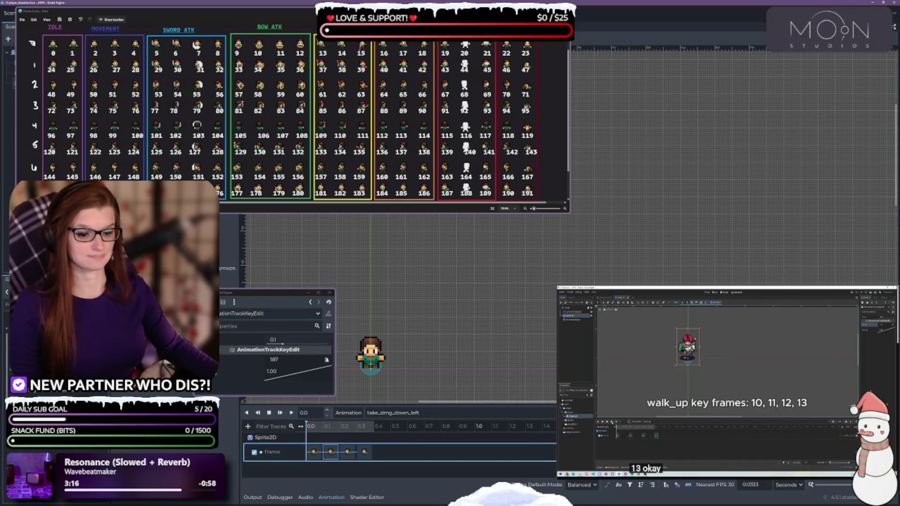
{"action": "left_click", "coordinate": [348, 452]}
{"action": "left_click", "coordinate": [327, 358]}
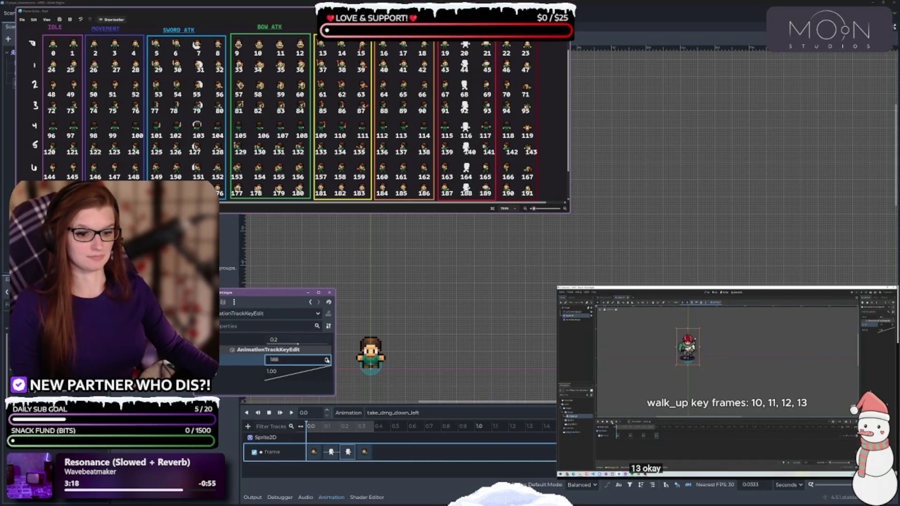
{"action": "left_click", "coordinate": [327, 359]}
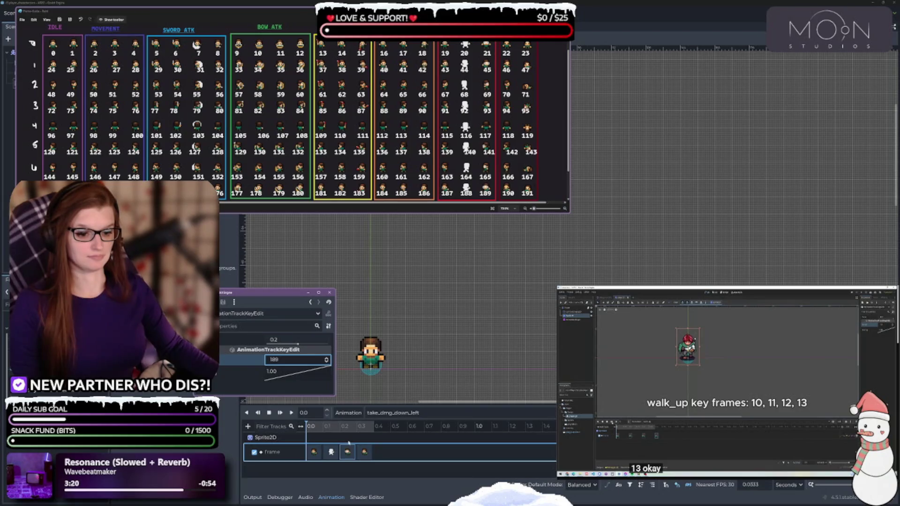
{"action": "left_click", "coordinate": [292, 413]}
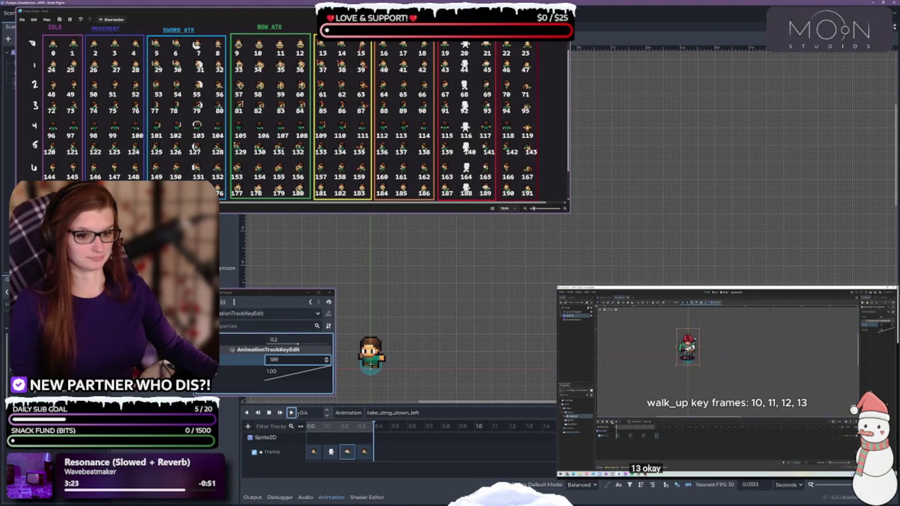
{"action": "left_click", "coordinate": [370, 413]}
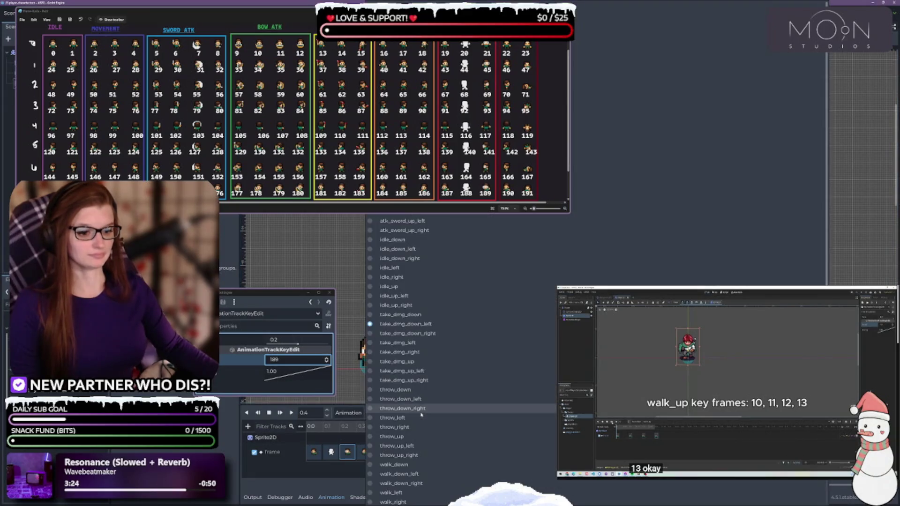
{"action": "left_click", "coordinate": [428, 339]}
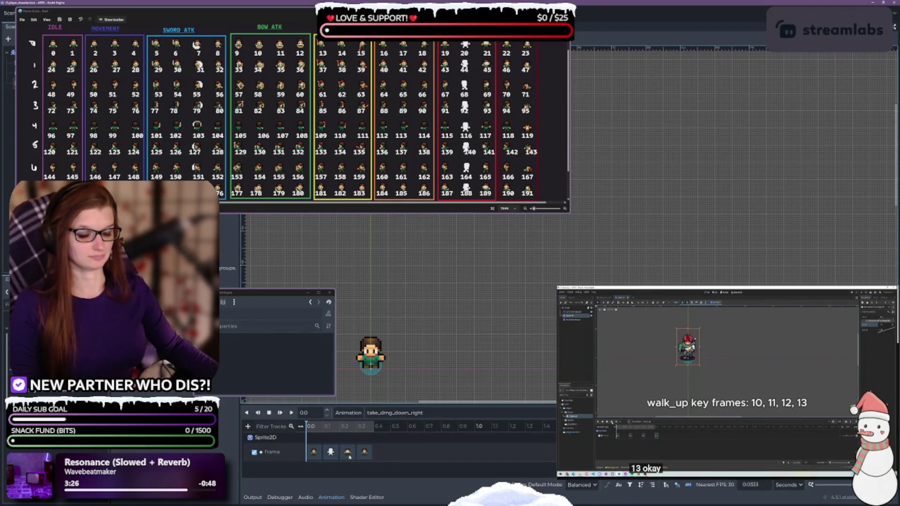
Set all frame keyframes of take_dmg_down_right to sprite frame 43.
{"action": "left_click", "coordinate": [315, 453]}
{"action": "left_click_drag", "start_coordinate": [315, 453], "coordinate": [308, 456]}
{"action": "left_click", "coordinate": [324, 349]}
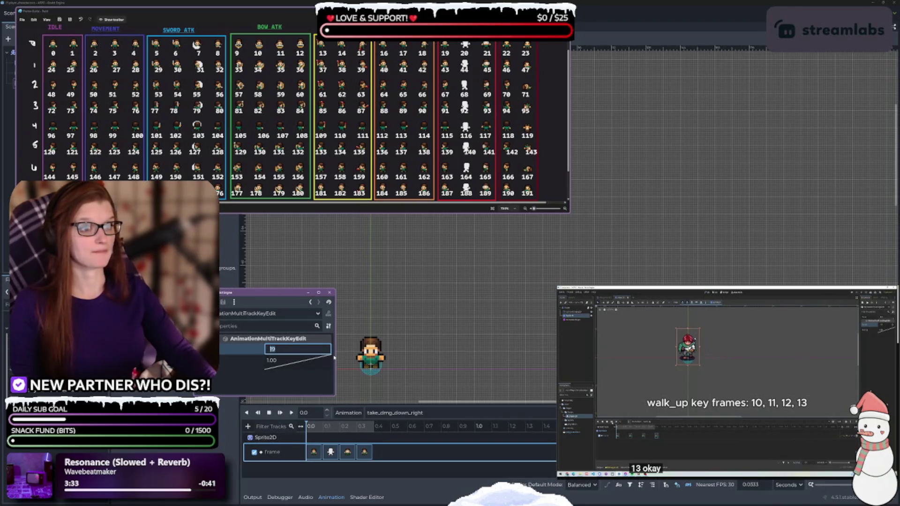
{"action": "type", "text": "43"}
{"action": "key", "text": "Return"}
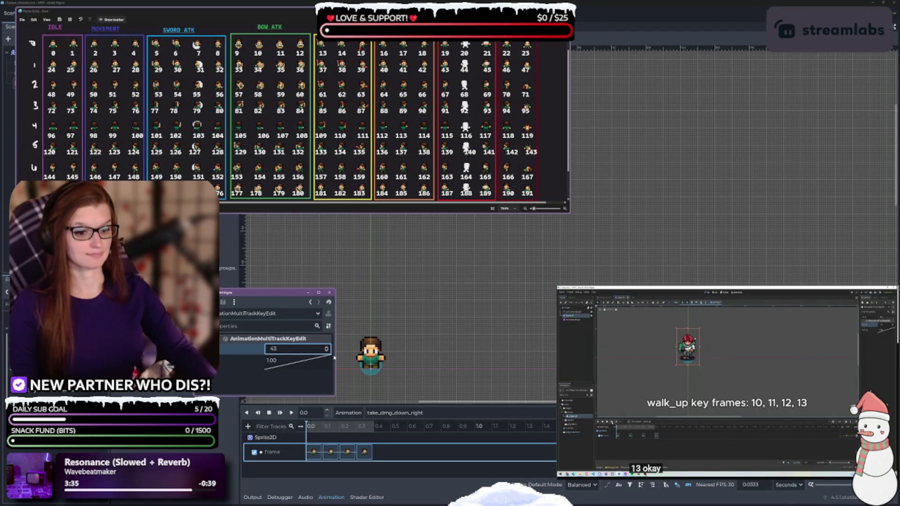
Raise the second and third keys to frames 44 and 45, then preview the animation.
{"action": "left_click", "coordinate": [331, 452]}
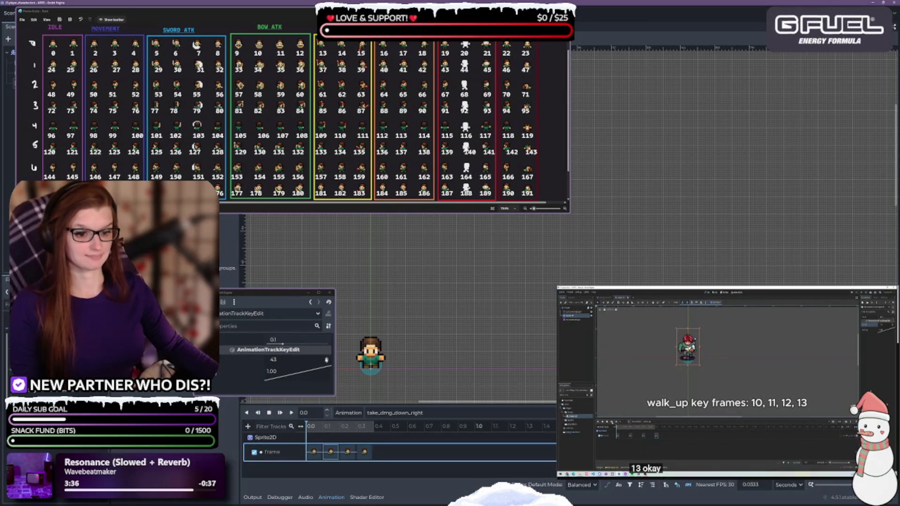
{"action": "left_click", "coordinate": [327, 361]}
{"action": "left_click", "coordinate": [327, 359]}
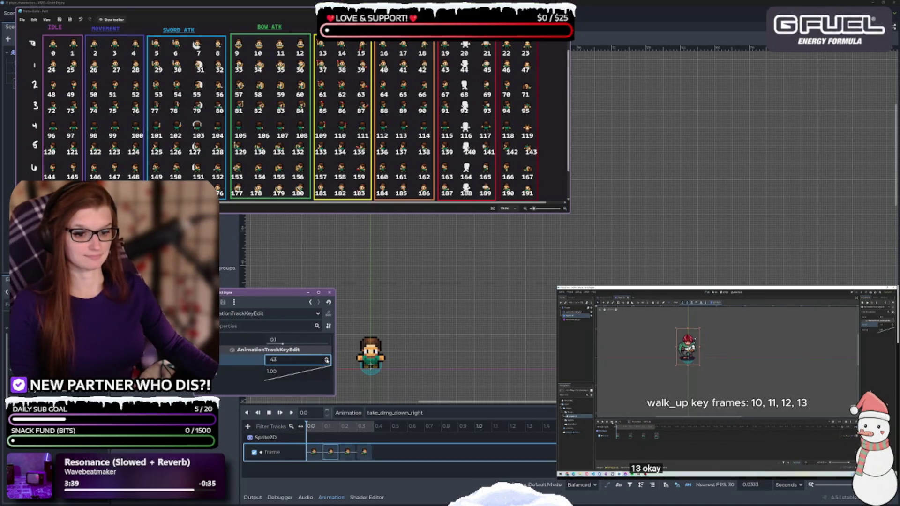
{"action": "left_click", "coordinate": [347, 452]}
{"action": "left_click", "coordinate": [327, 359]}
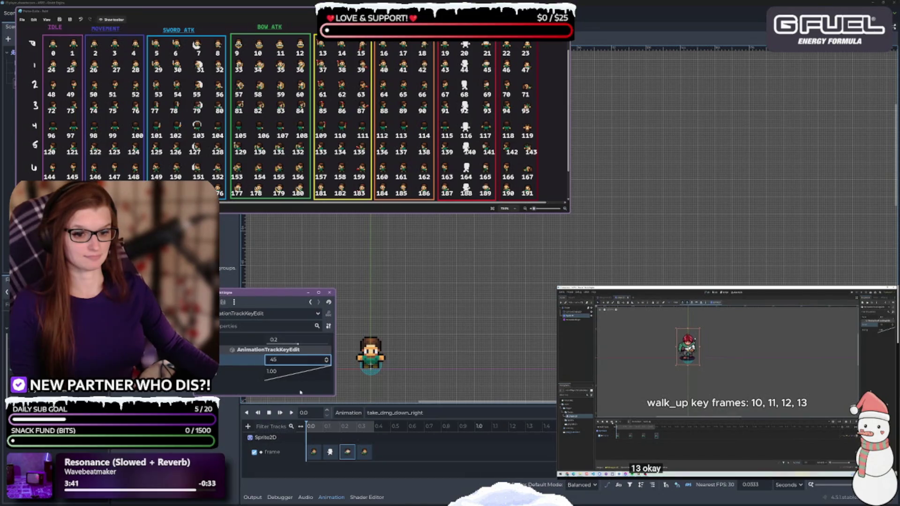
{"action": "left_click", "coordinate": [291, 413]}
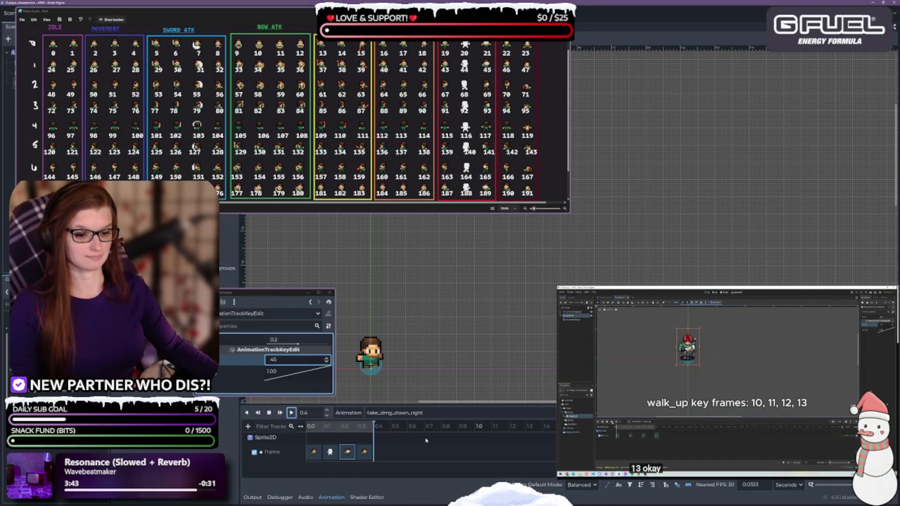
Load the take_dmg_left animation and begin editing its shared frame value.
{"action": "left_click", "coordinate": [395, 412]}
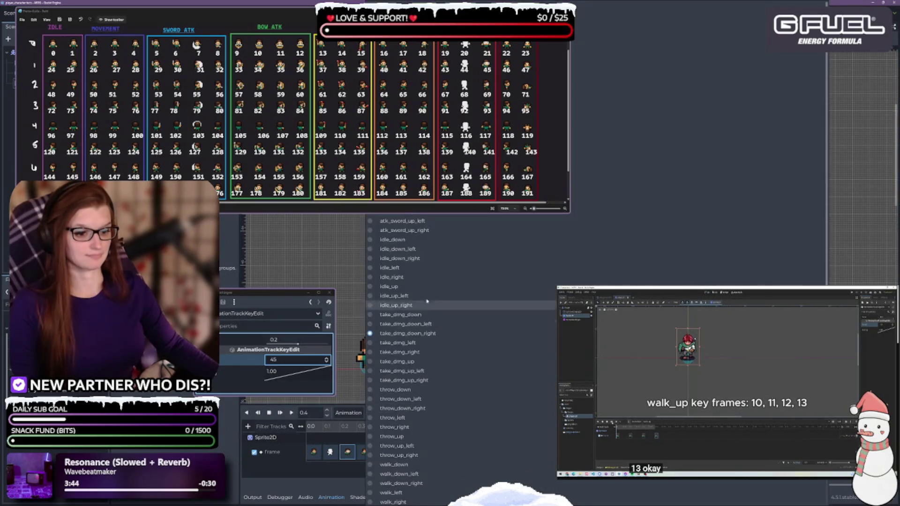
{"action": "left_click", "coordinate": [411, 343]}
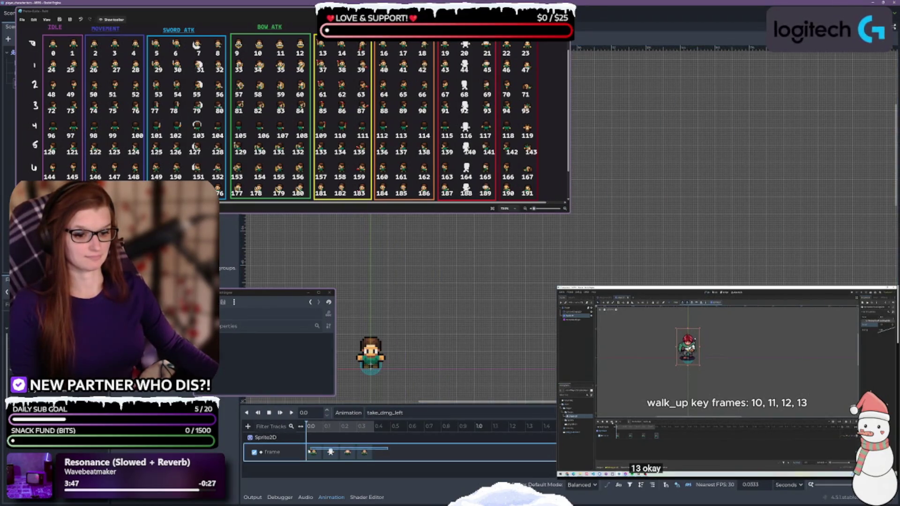
{"action": "left_click", "coordinate": [281, 351]}
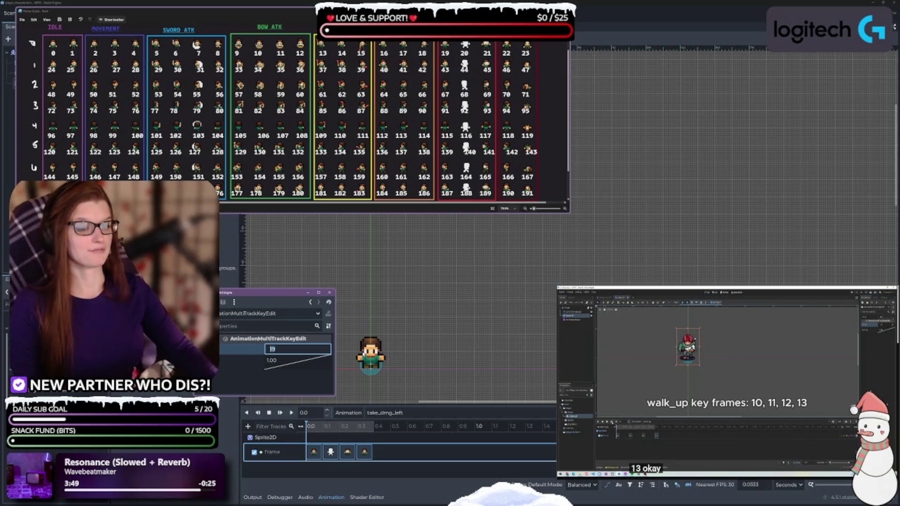